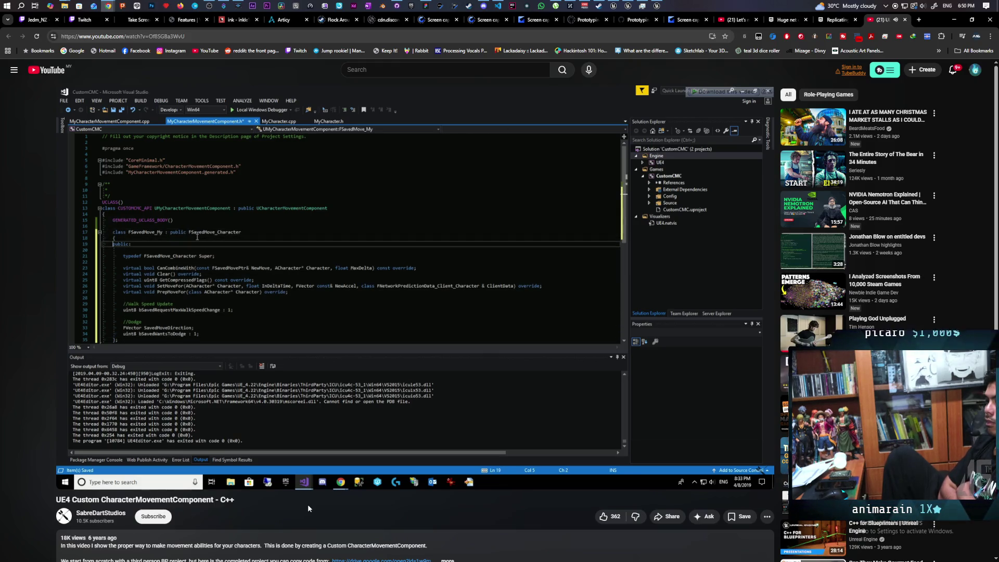
# Pause the UE4 CharacterMovementComponent tutorial, minimize the browser, and bring Unreal in front of Discord.
pyautogui.click(352, 298)
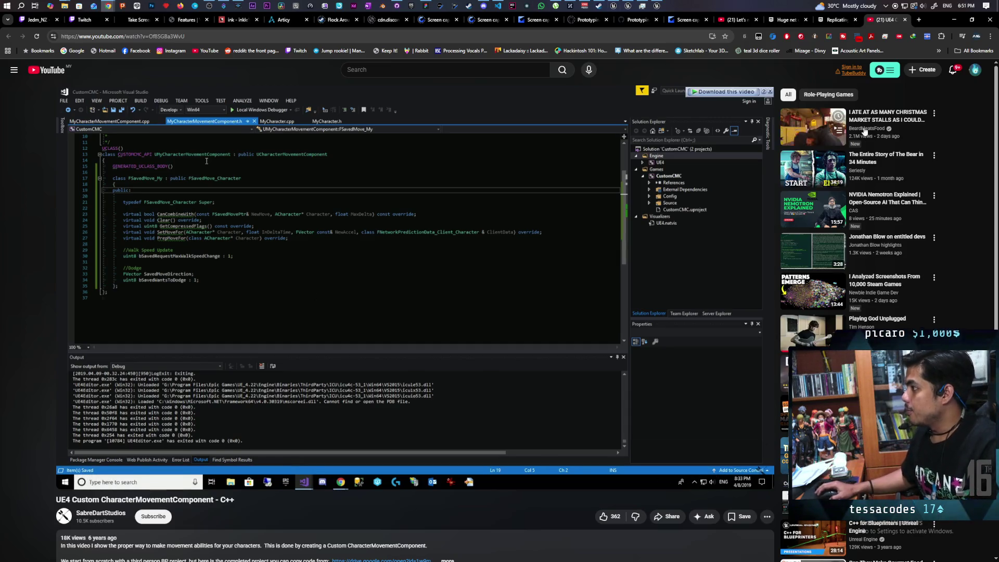
pyautogui.click(954, 21)
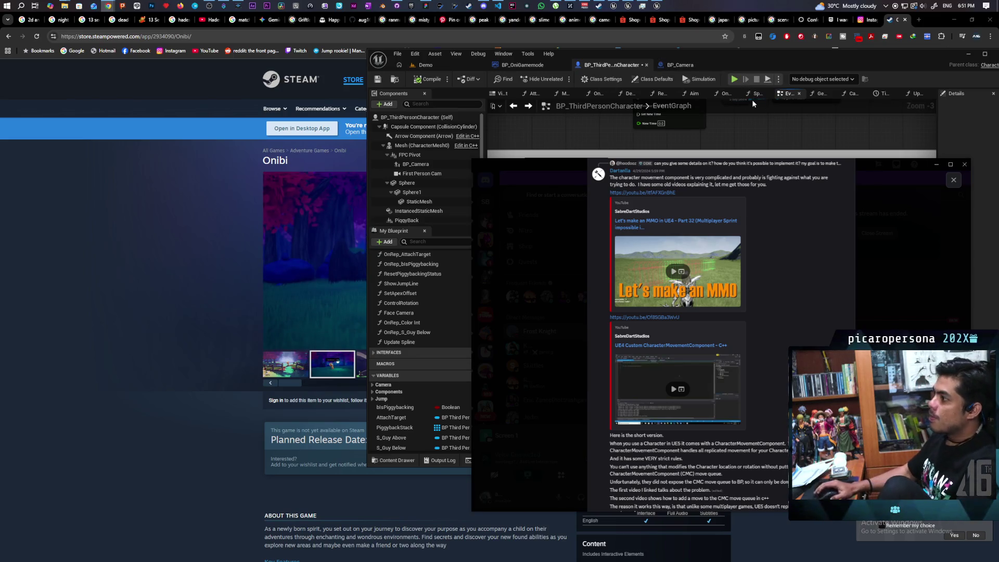
pyautogui.click(751, 58)
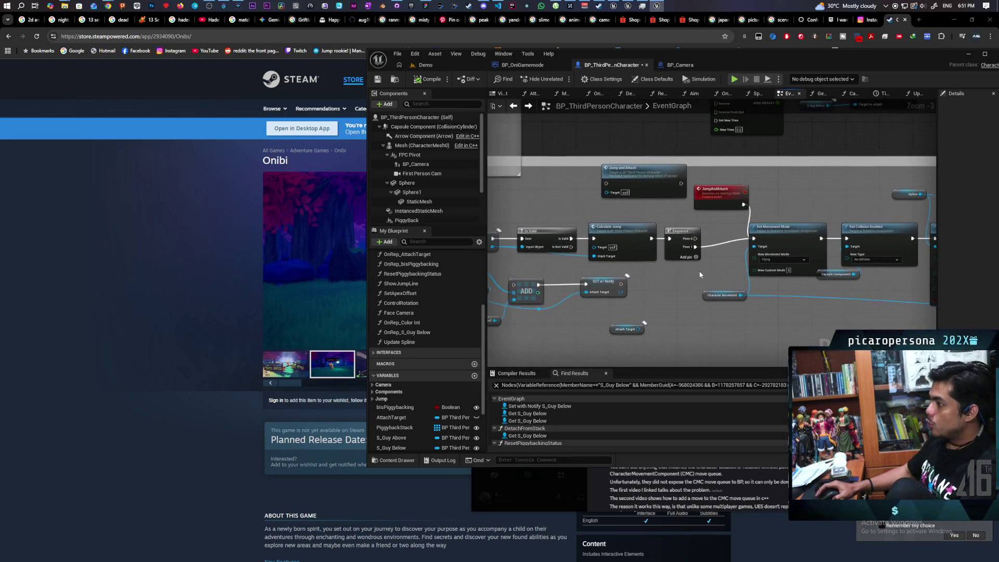
# Pan the EventGraph, nudge the JumpAndAttach node right and down, and wrap it in a comment.
pyautogui.scroll(3, 699, 274)
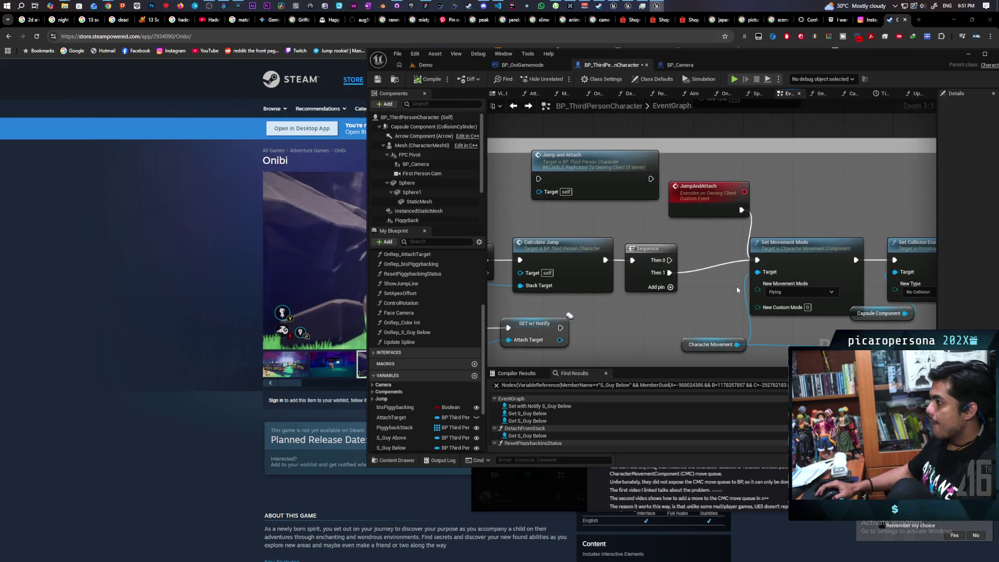
pyautogui.moveTo(726, 282); pyautogui.dragTo(632, 274)
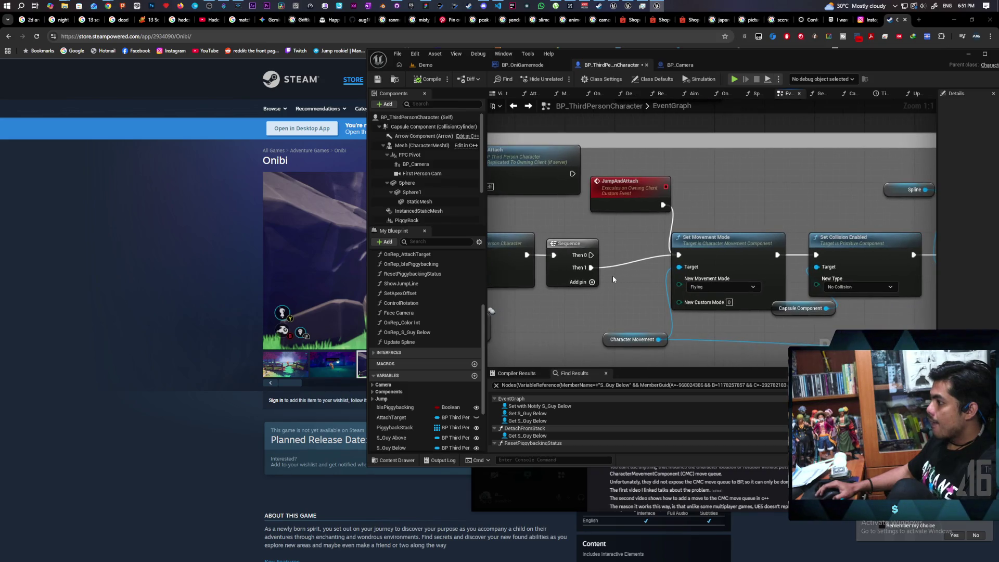
pyautogui.scroll(-1, 613, 276)
pyautogui.scroll(-4, 619, 274)
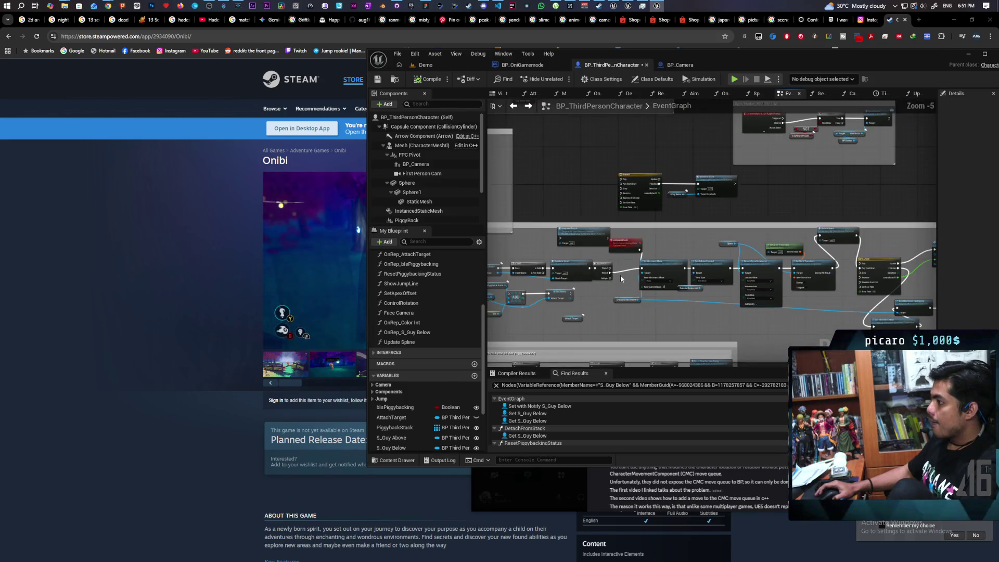
pyautogui.scroll(5, 621, 279)
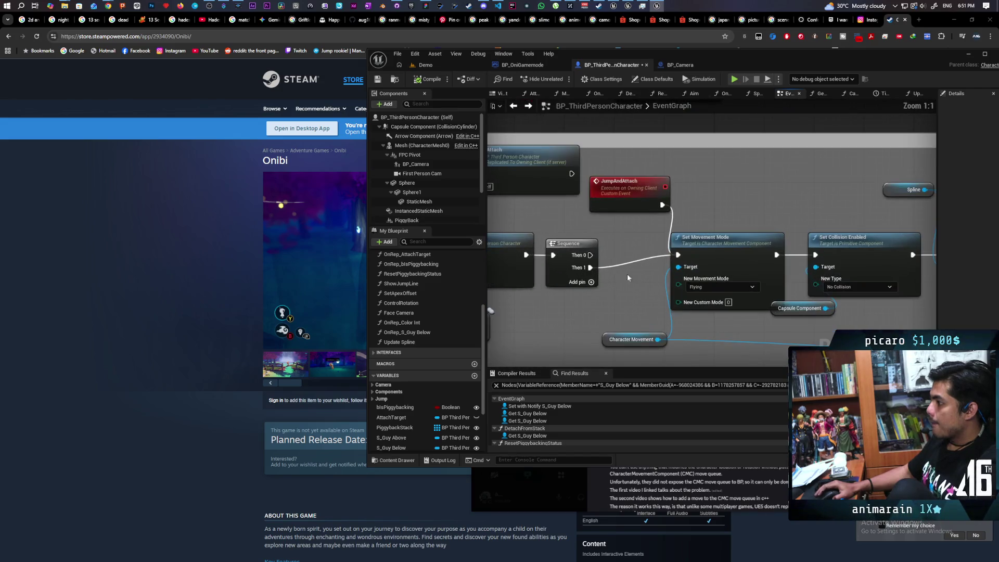
pyautogui.moveTo(621, 205); pyautogui.dragTo(648, 207)
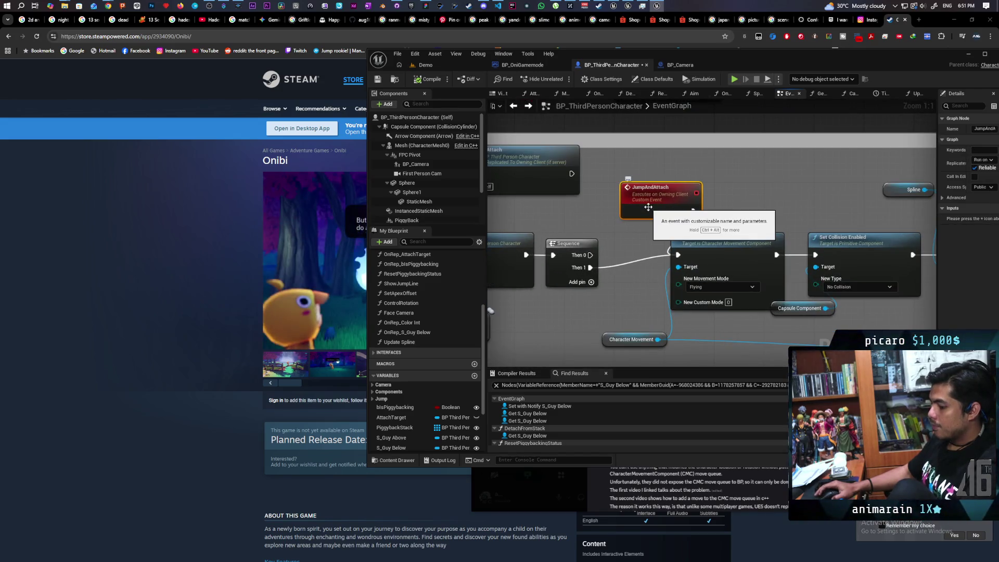
pyautogui.press('c')
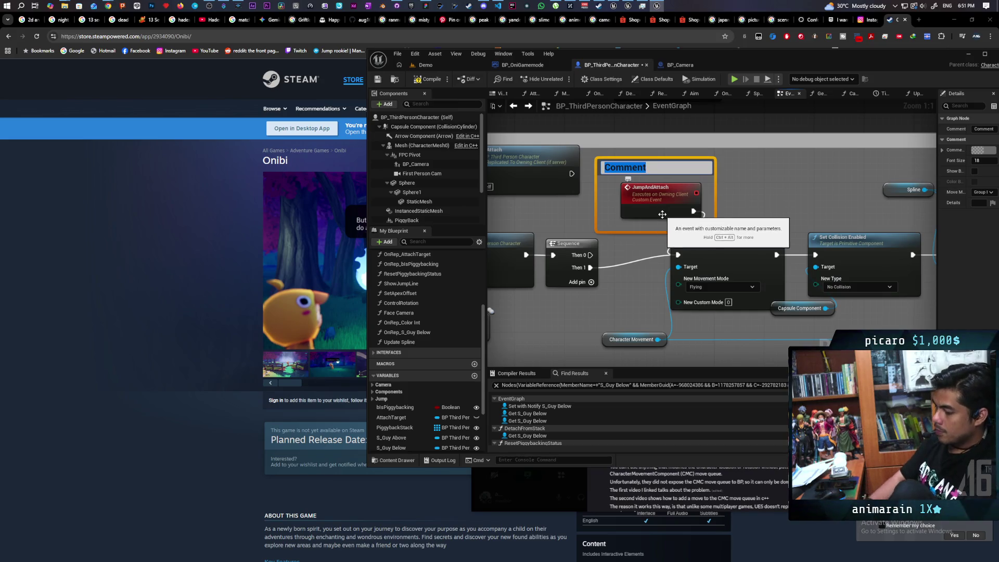
# Write the comment noting JumpAndAttach will be replaced by a root motion anim montage.
pyautogui.write('No point fixing this')
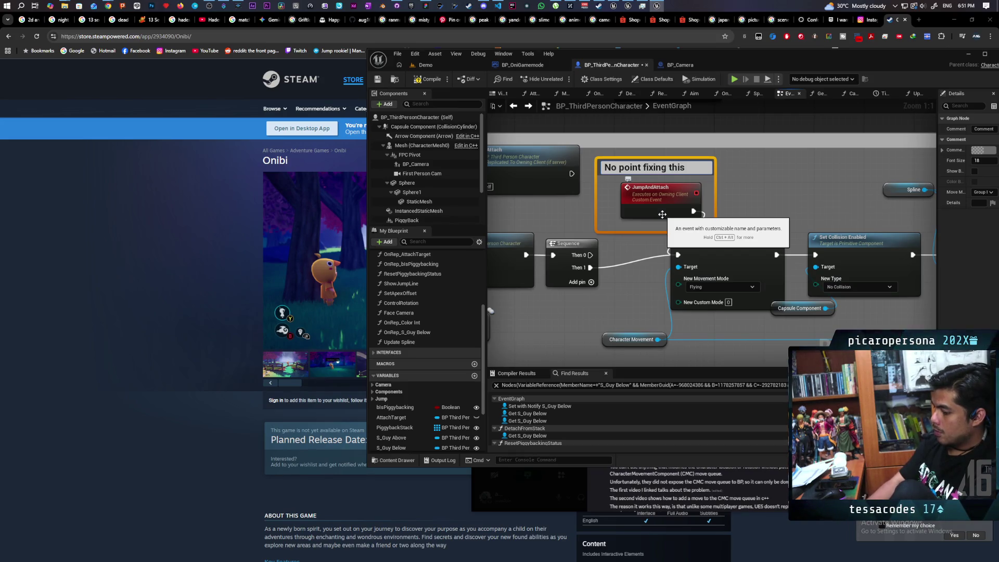
pyautogui.write(" cuz we're")
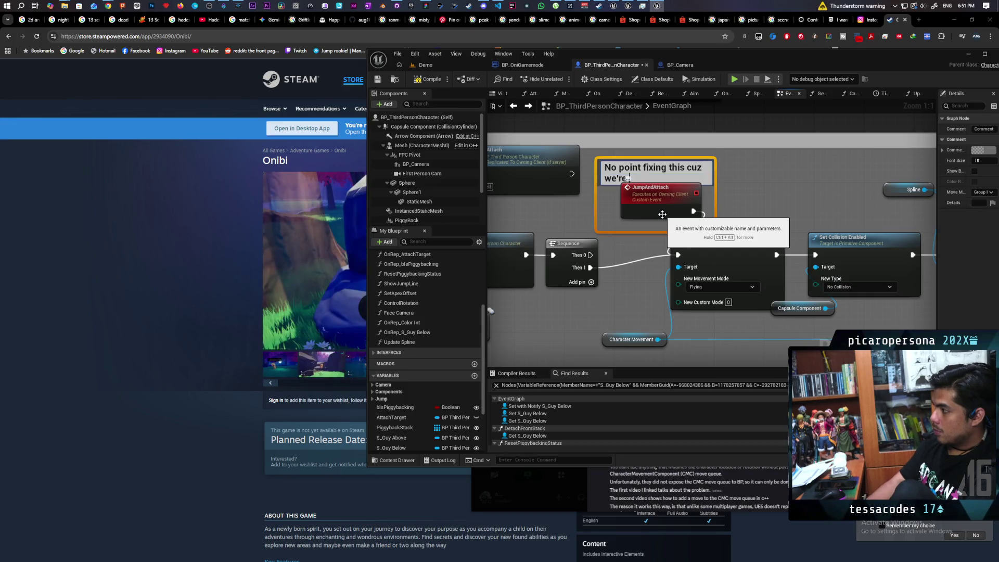
pyautogui.write(' gonna repl')
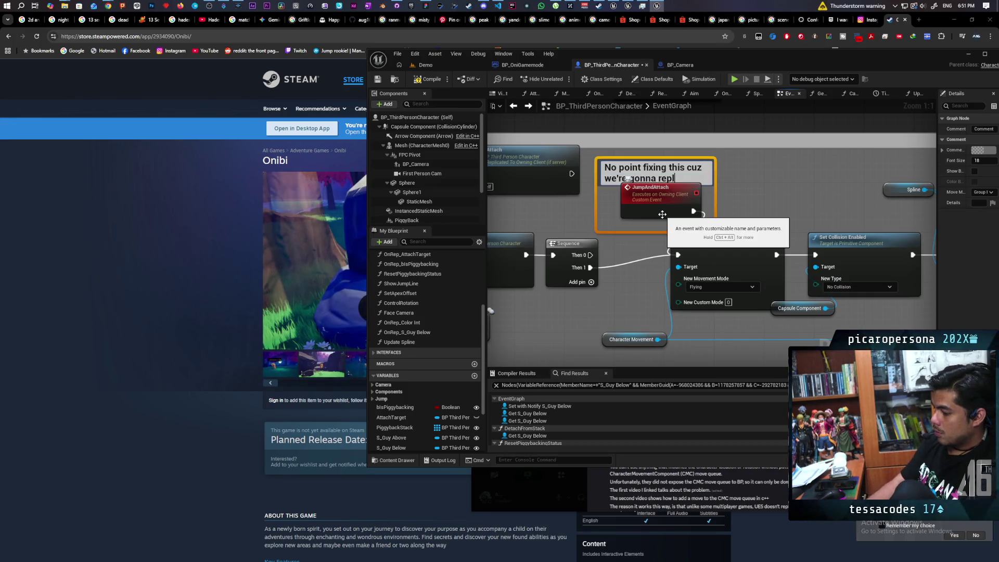
pyautogui.write('ace ti')
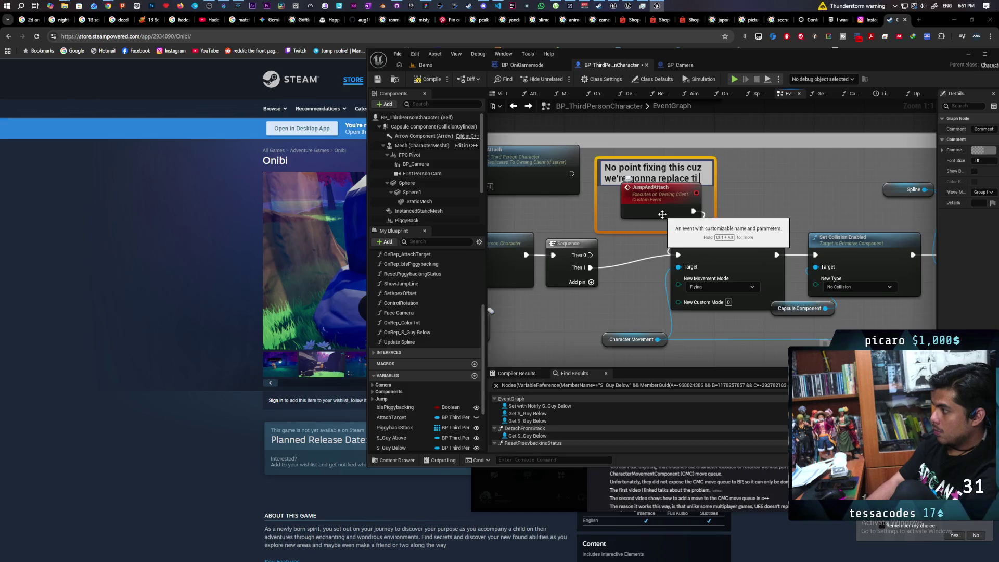
pyautogui.press('BackSpace')
pyautogui.write('with')
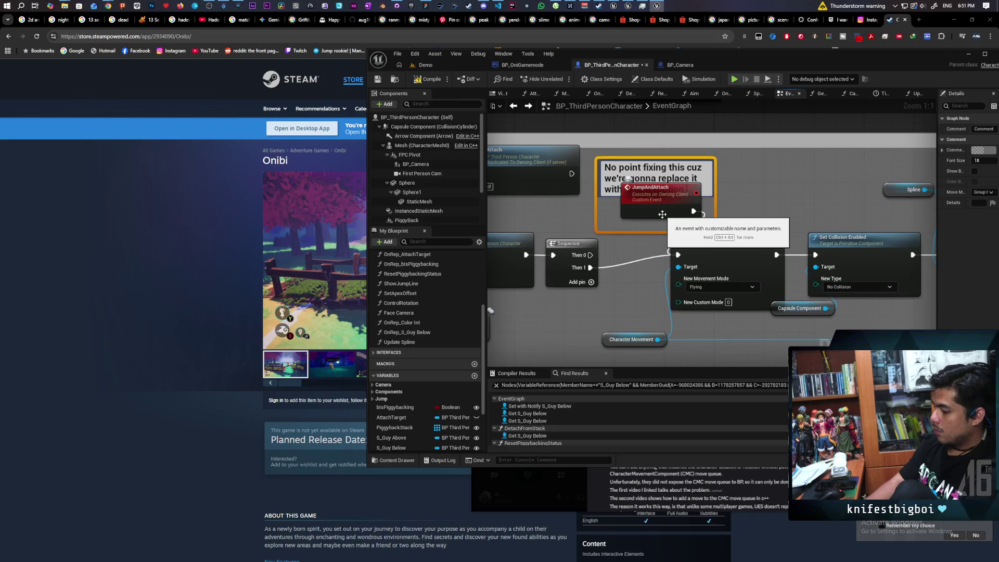
pyautogui.write('non')
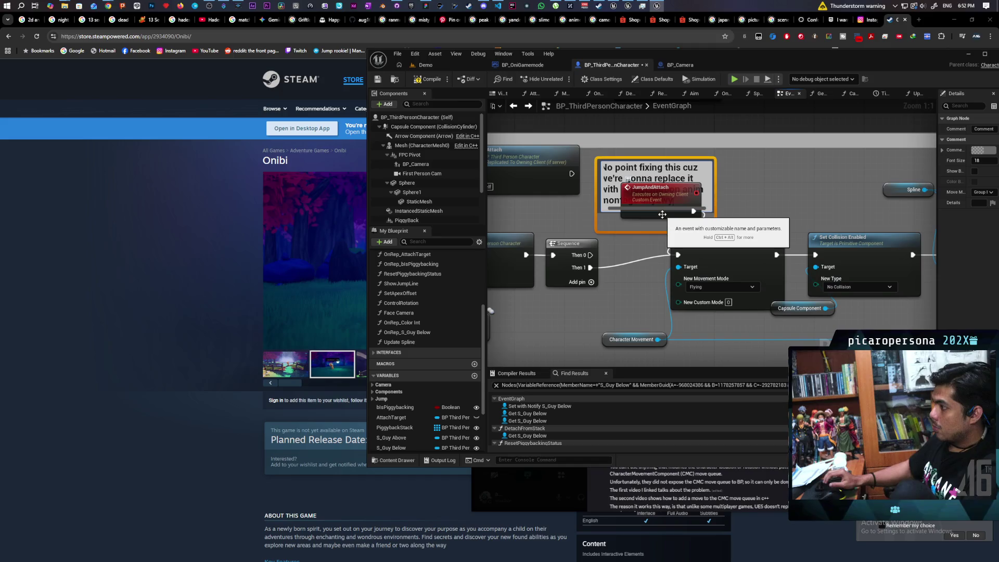
# Connect JumpAndAttach's exec output to Set Movement Mode and enlarge the comment box to fit its text.
pyautogui.moveTo(693, 211); pyautogui.dragTo(671, 251)
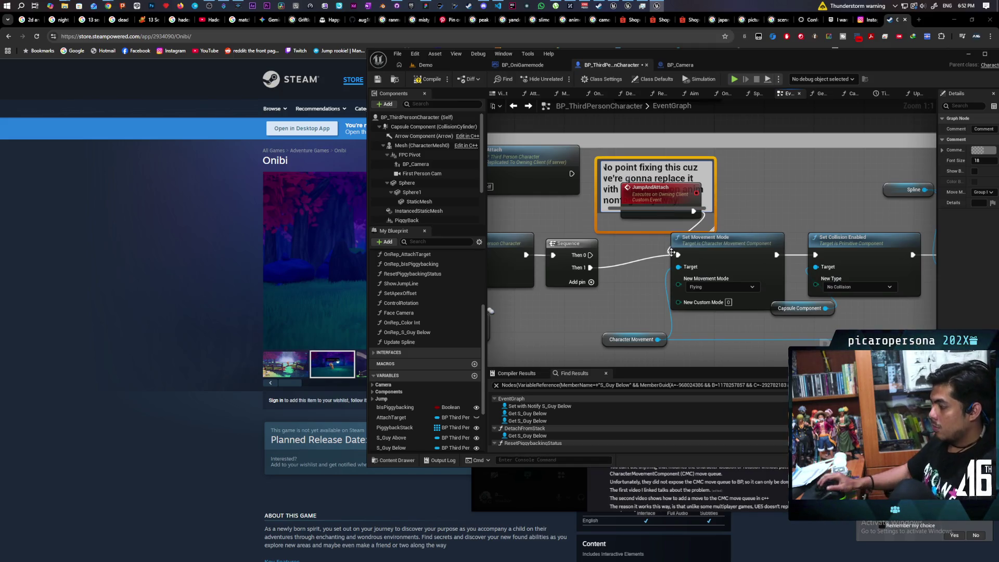
pyautogui.moveTo(690, 158); pyautogui.dragTo(690, 128)
pyautogui.doubleClick(655, 172)
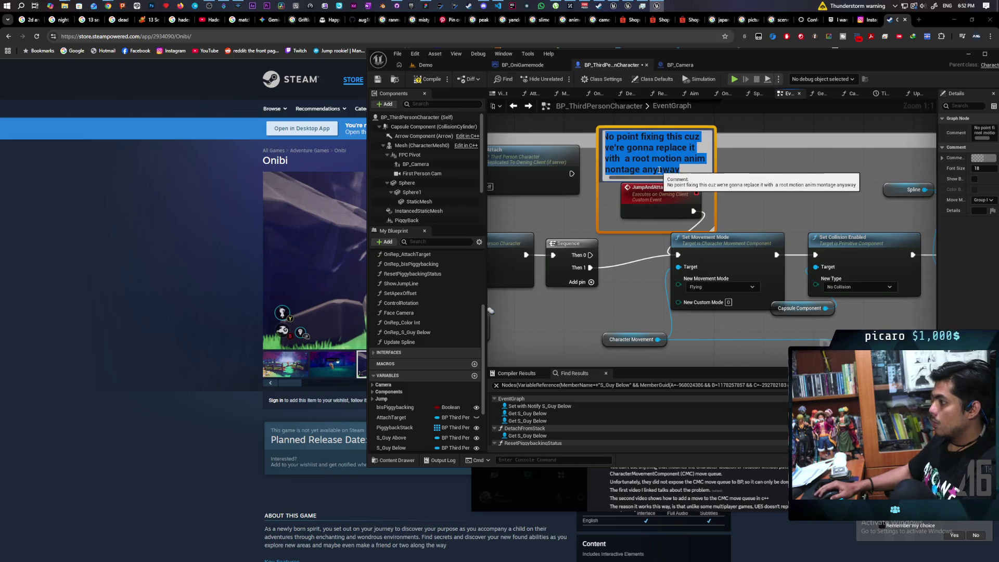
pyautogui.click(657, 169)
pyautogui.click(752, 177)
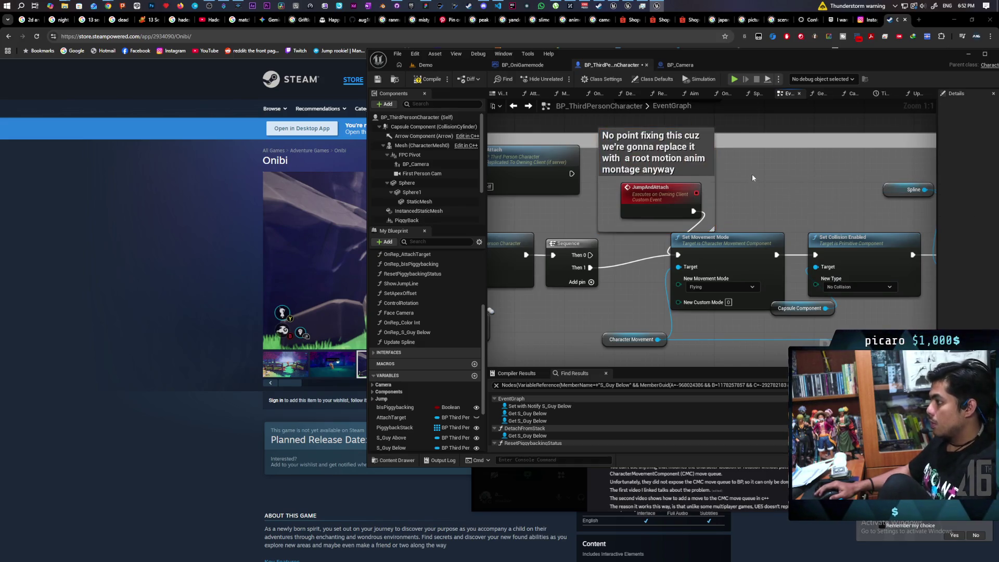
# Save and compile the BP_ThirdPersonCharacter Blueprint.
pyautogui.hotkey('ctrl', 's')
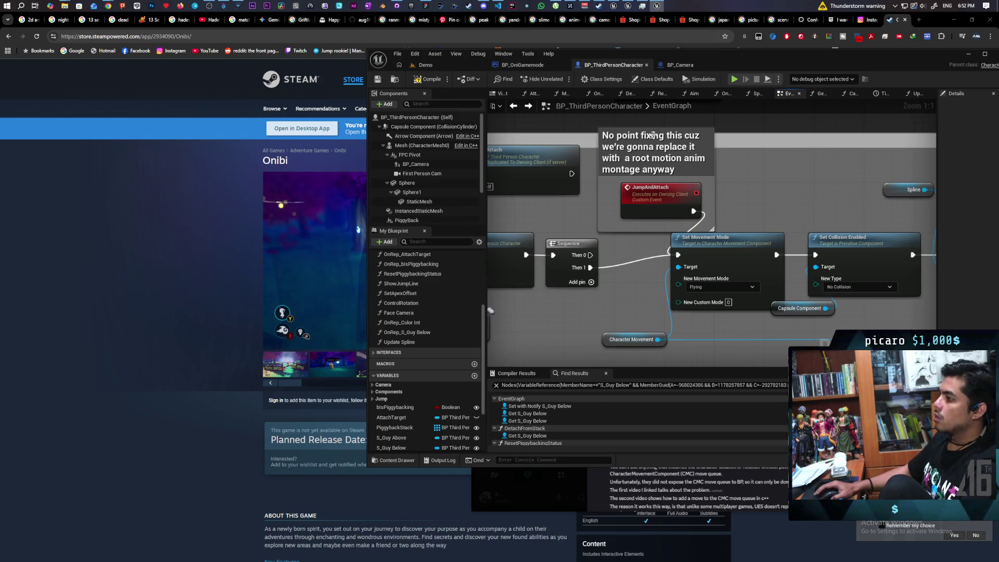
pyautogui.click(440, 83)
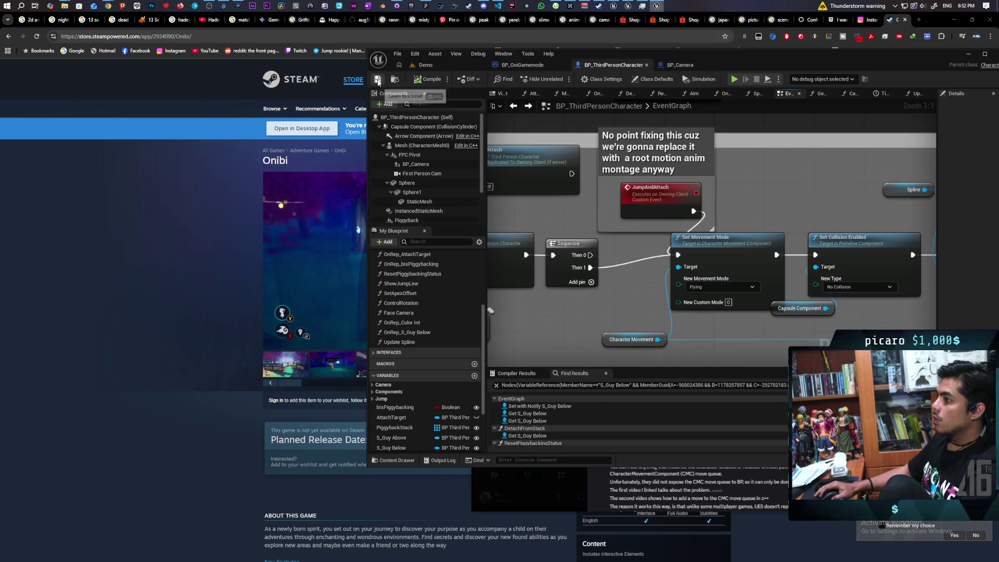
pyautogui.click(483, 5)
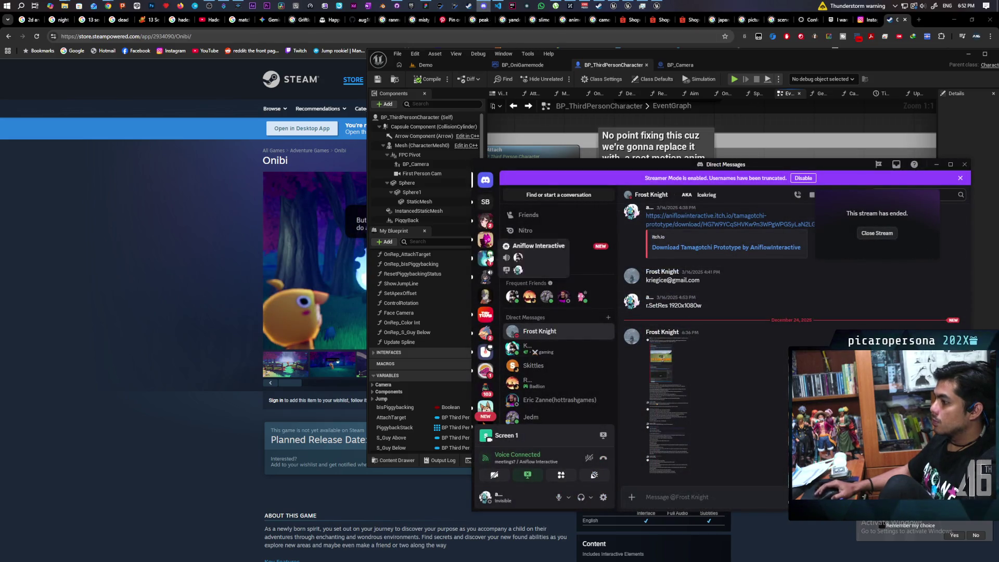
# Check the Aniflow Interactive #paparazi channel, then minimize Discord back to Unreal.
pyautogui.click(485, 258)
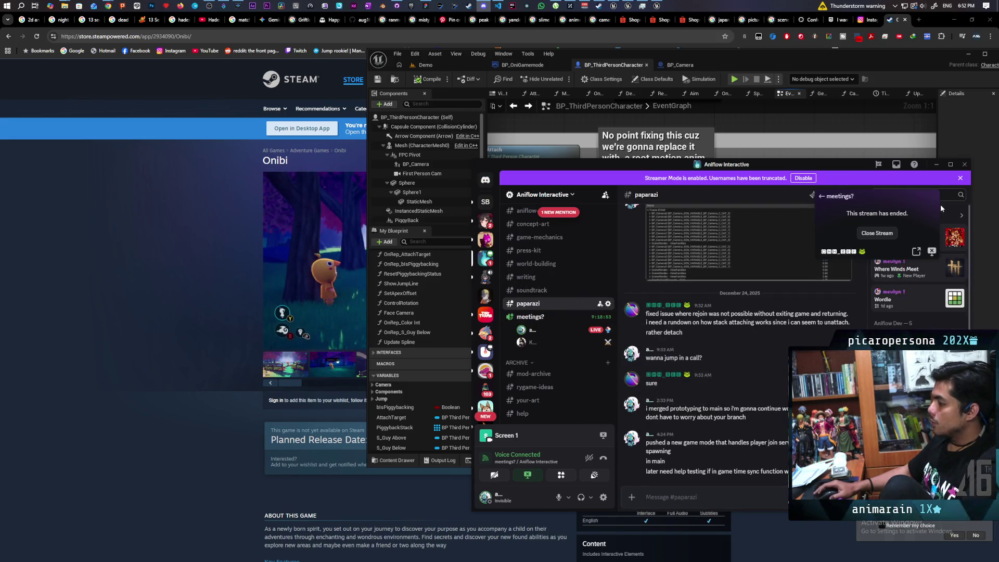
pyautogui.click(936, 165)
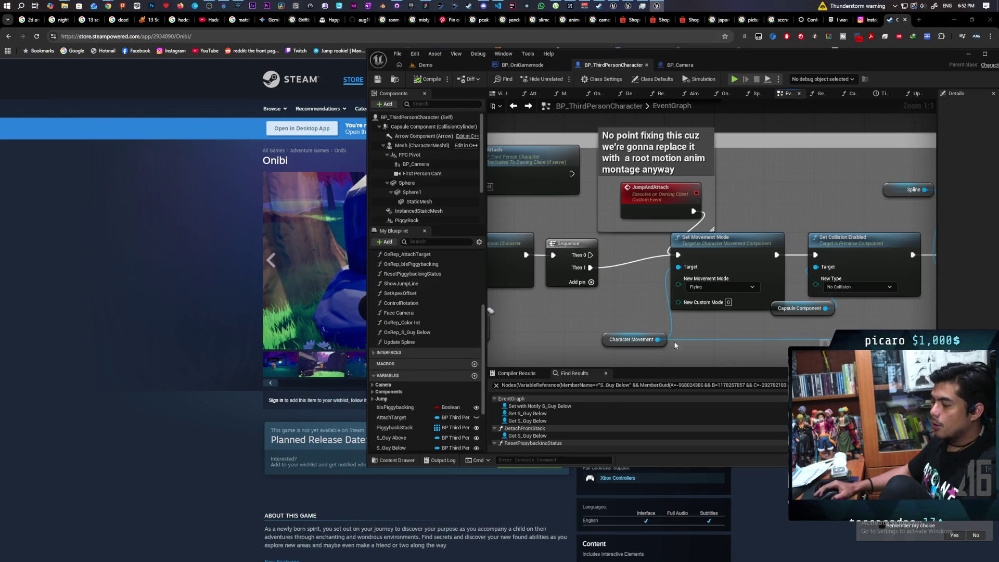
pyautogui.scroll(-5, 630, 299)
pyautogui.scroll(3, 626, 294)
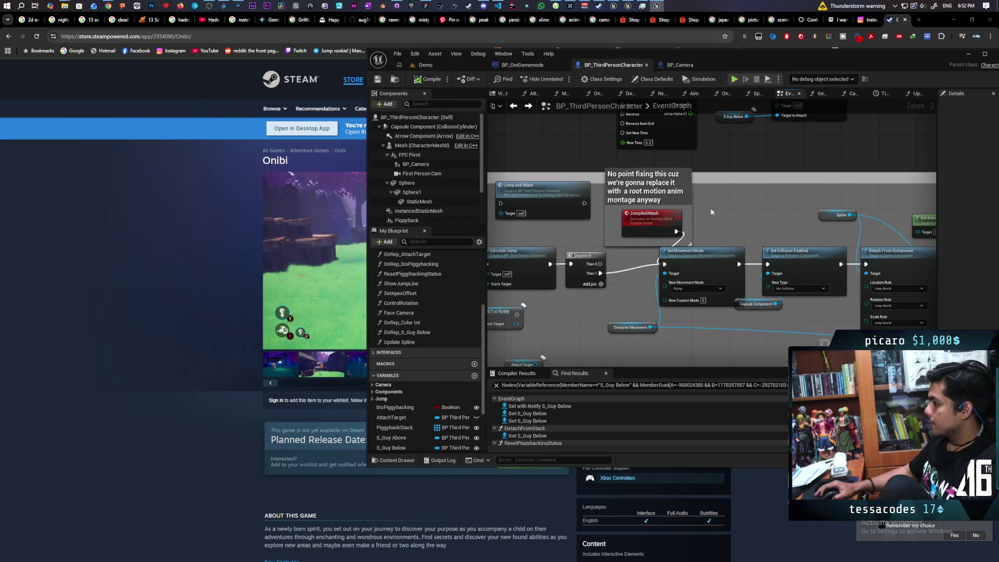
pyautogui.scroll(-2, 441, 211)
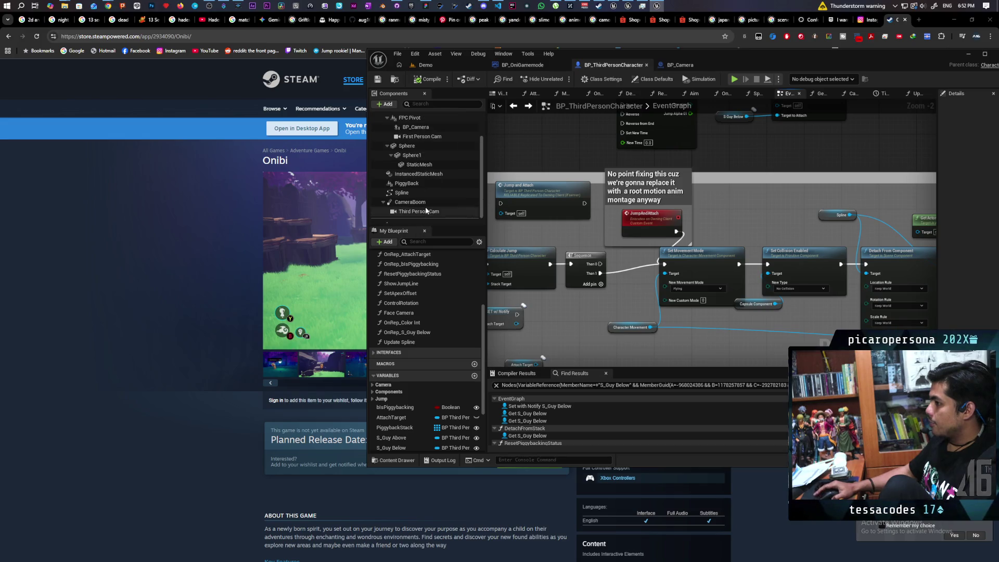
pyautogui.scroll(-1, 441, 217)
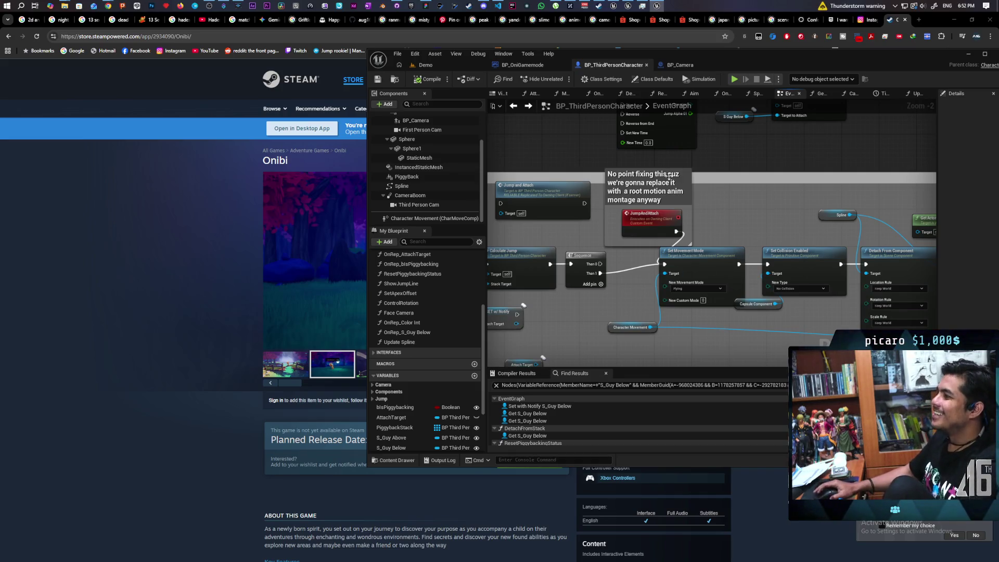
pyautogui.scroll(2, 692, 244)
pyautogui.moveTo(694, 246); pyautogui.dragTo(588, 281)
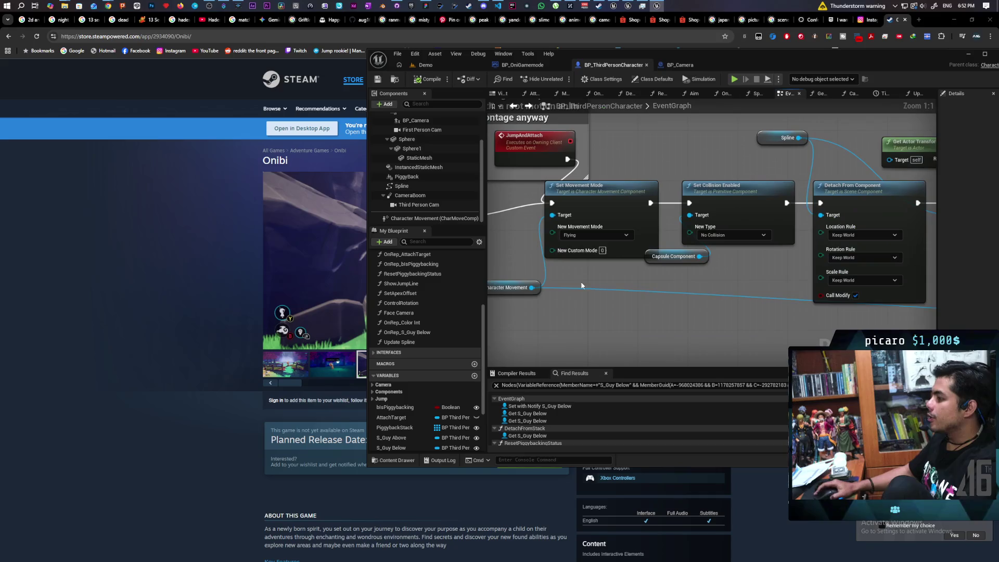
pyautogui.moveTo(515, 244)
pyautogui.mouseDown()
pyautogui.moveTo(558, 296)
pyautogui.moveTo(605, 278)
pyautogui.moveTo(567, 305)
pyautogui.moveTo(751, 333)
pyautogui.mouseUp()
pyautogui.scroll(-2, 805, 248)
pyautogui.click(635, 242)
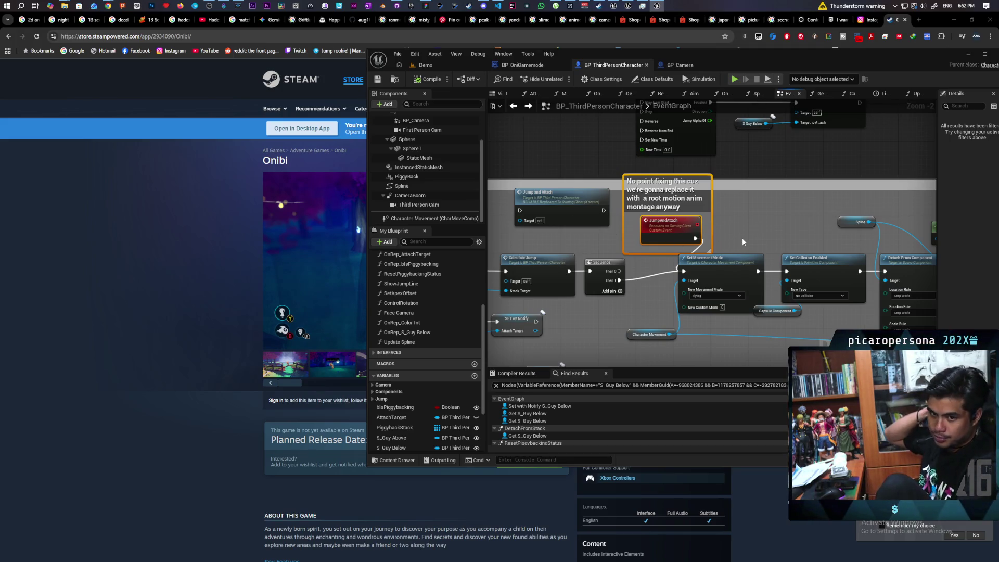
pyautogui.moveTo(739, 212); pyautogui.dragTo(660, 231)
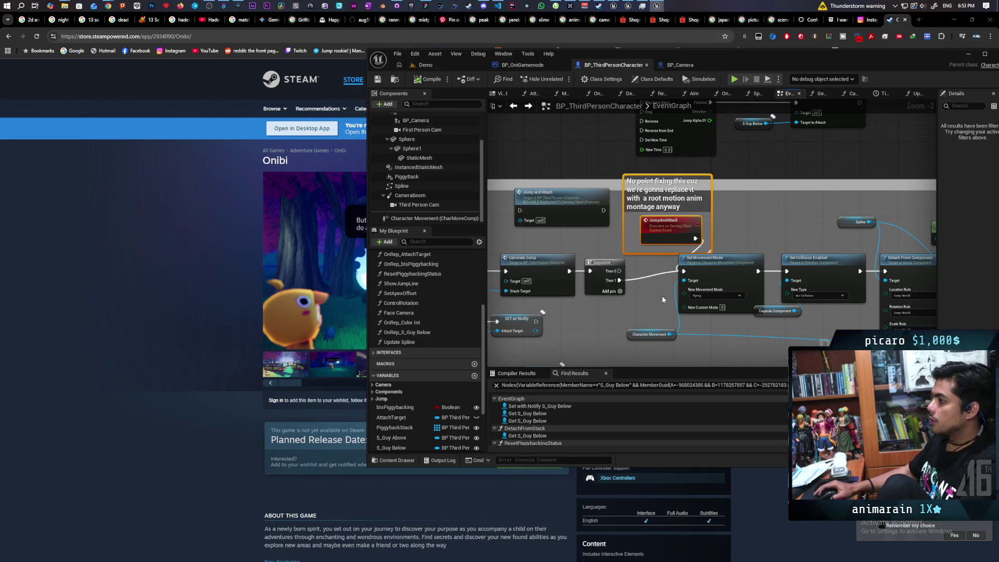
pyautogui.scroll(2, 666, 298)
pyautogui.moveTo(561, 214)
pyautogui.mouseDown()
pyautogui.moveTo(651, 242)
pyautogui.moveTo(648, 225)
pyautogui.mouseUp()
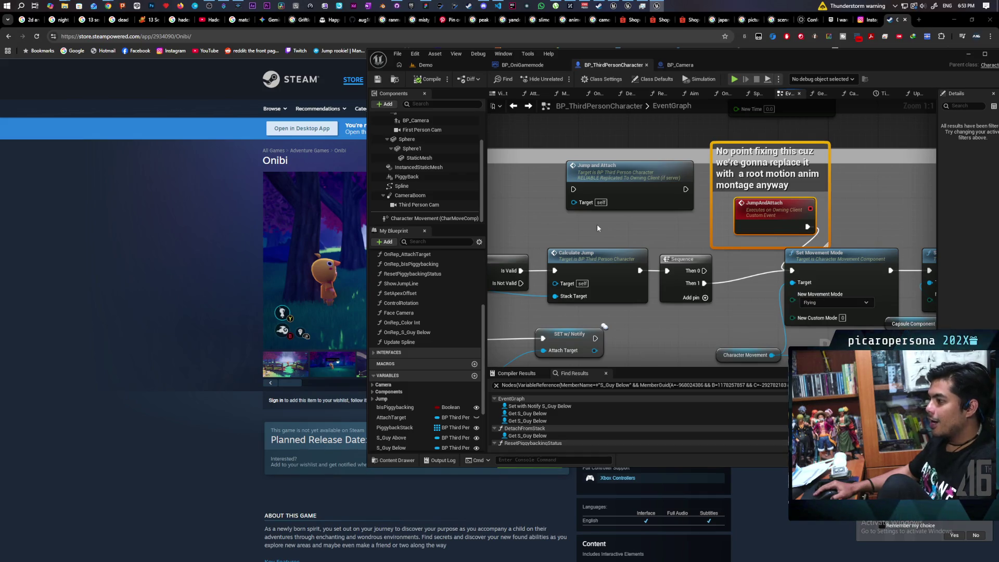
pyautogui.scroll(-3, 597, 227)
pyautogui.scroll(1, 598, 227)
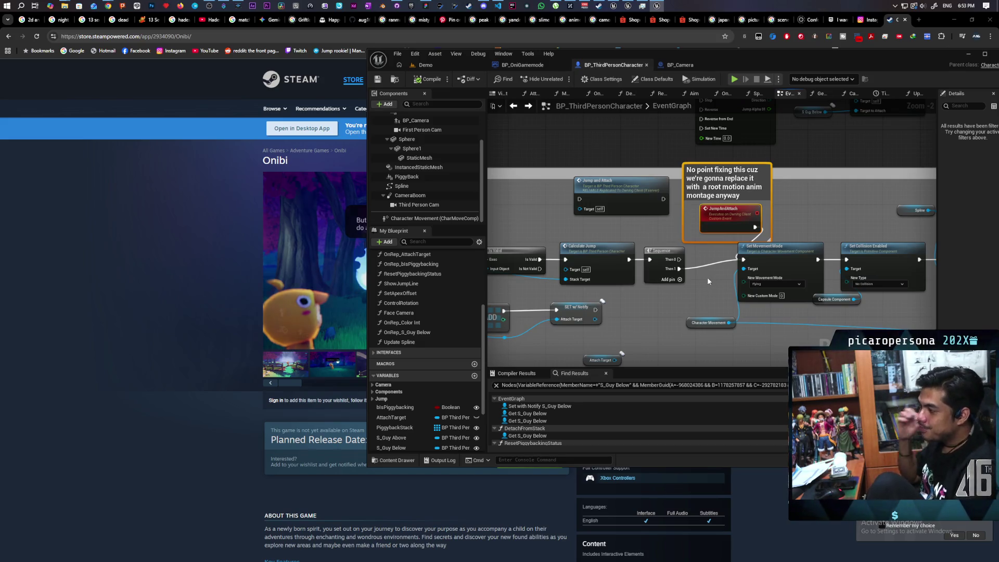
# Connect Sequence's Then 0 to Jump and Attach, compile, and play the Demo level with three clients.
pyautogui.moveTo(679, 259); pyautogui.dragTo(579, 200)
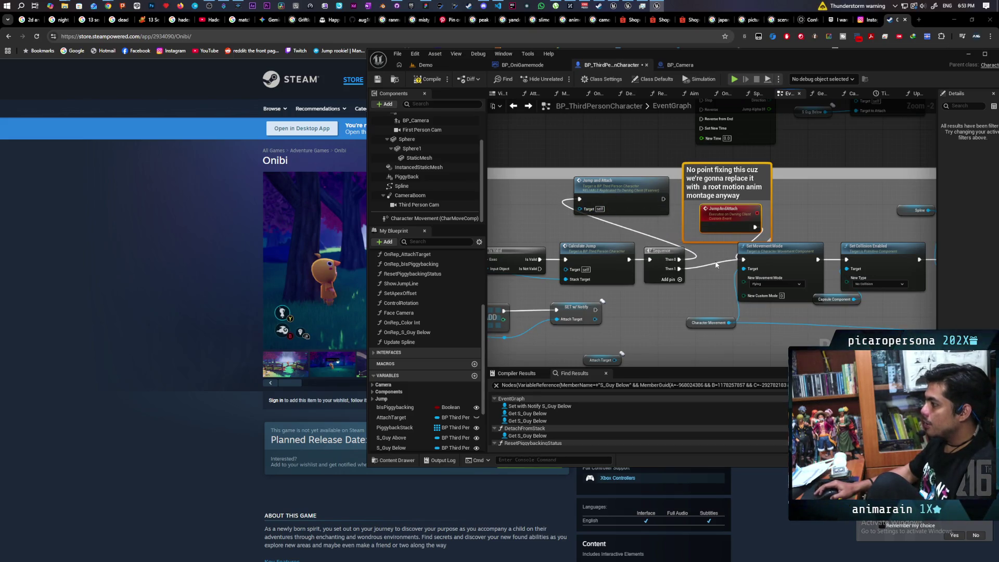
pyautogui.click(428, 79)
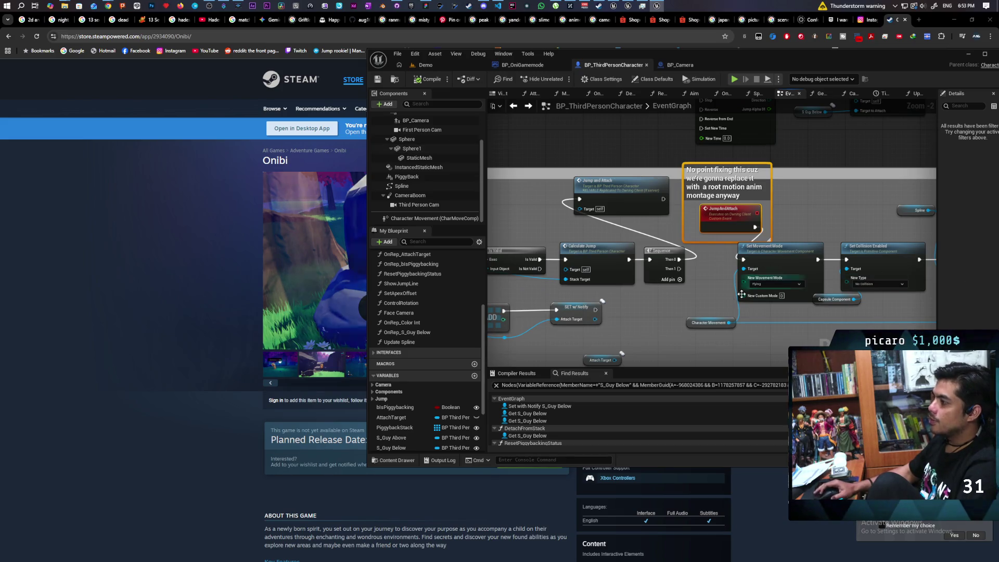
pyautogui.click(426, 65)
pyautogui.click(560, 80)
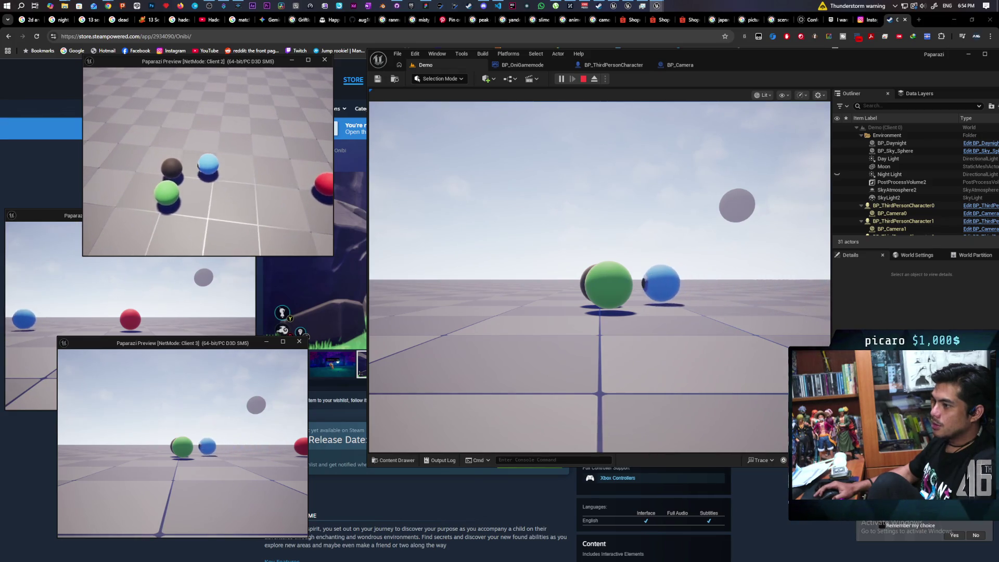
# Jump and drive Client 2's blue ball onto the green ball, then stop the play session.
pyautogui.press('space')
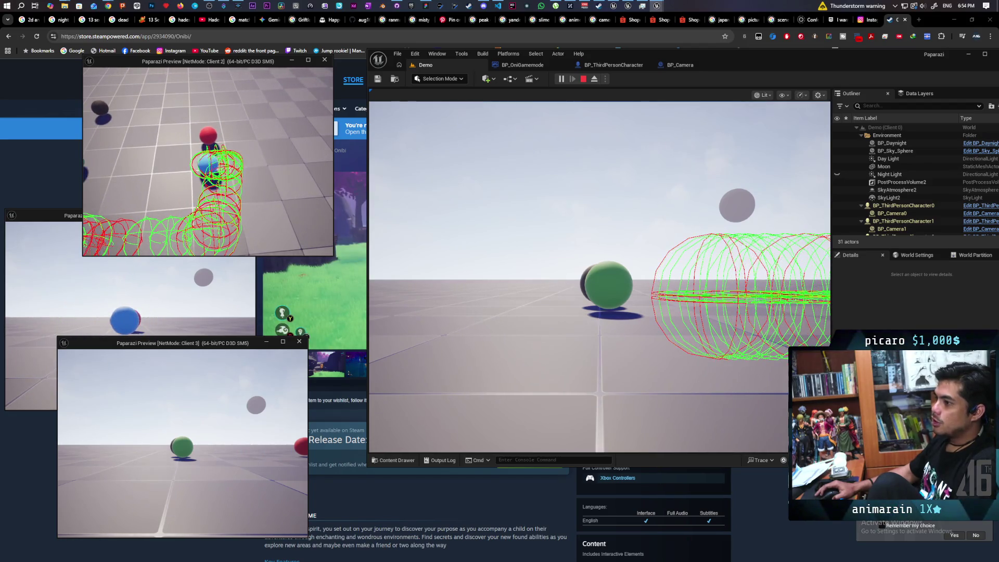
pyautogui.press('space')
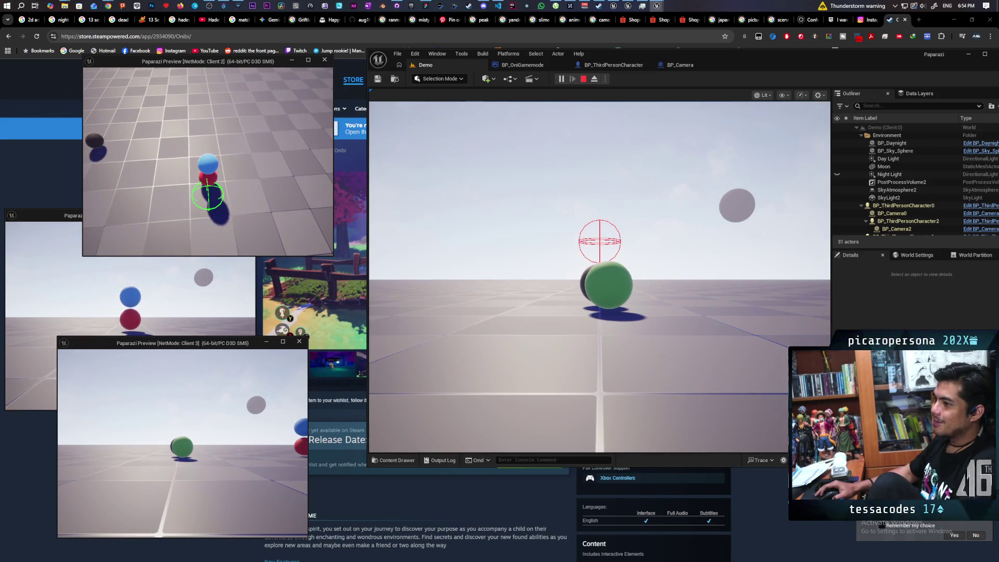
pyautogui.press('w')
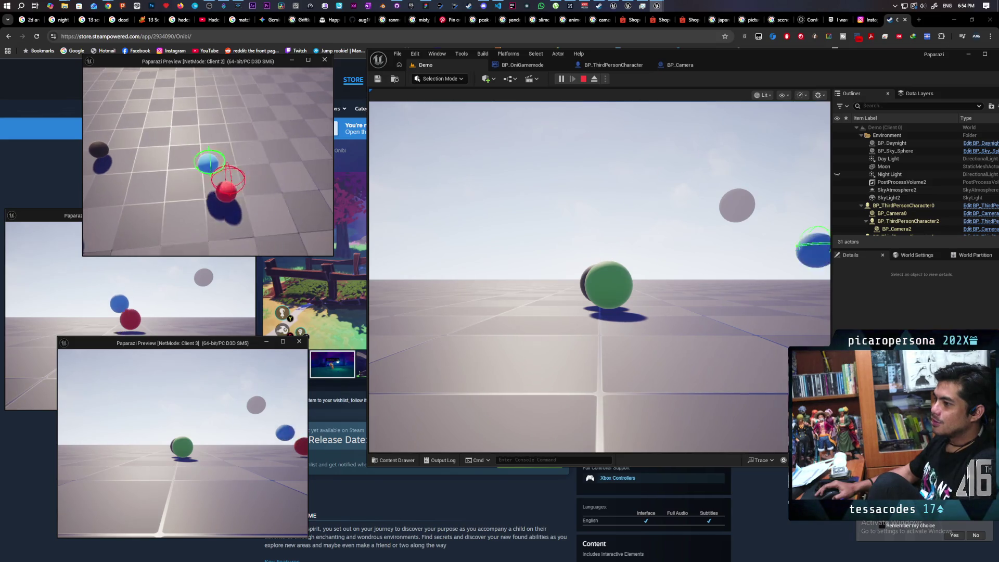
pyautogui.press('w')
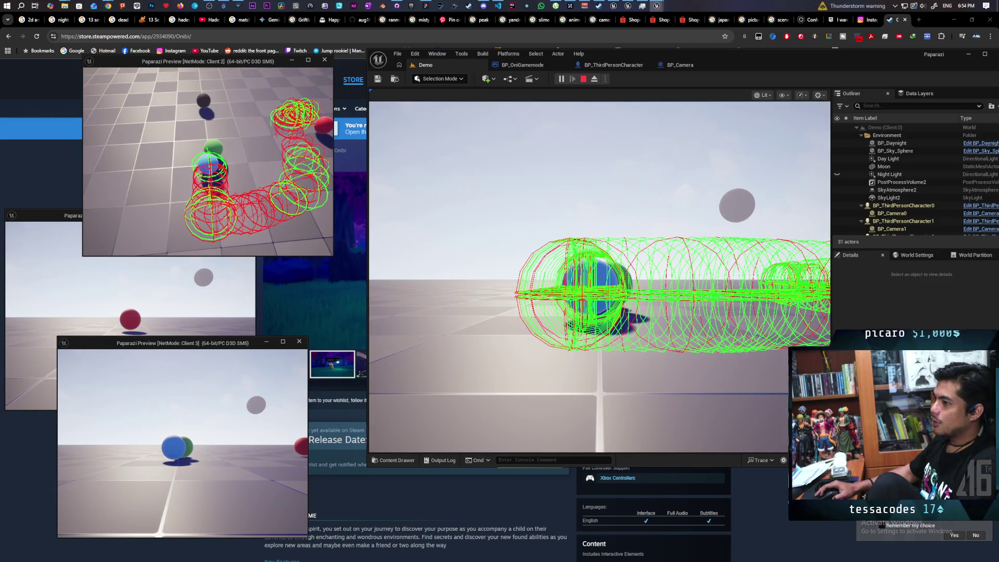
pyautogui.press('space')
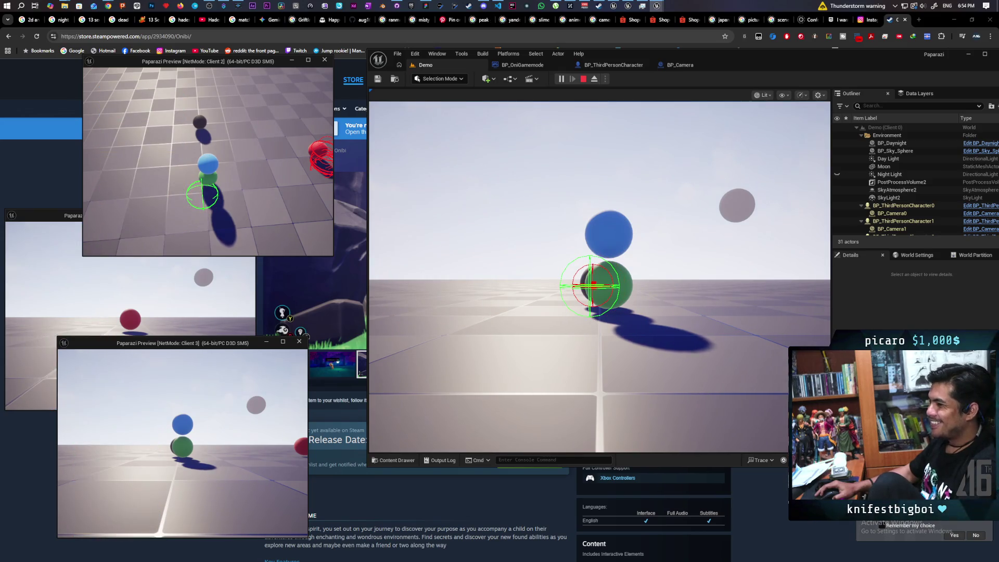
pyautogui.press('w')
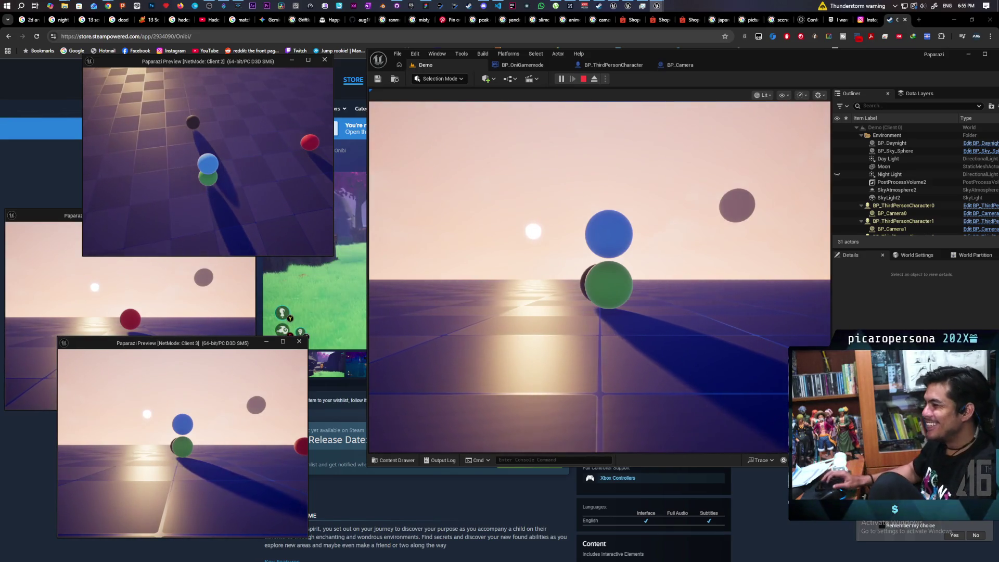
pyautogui.press('Escape')
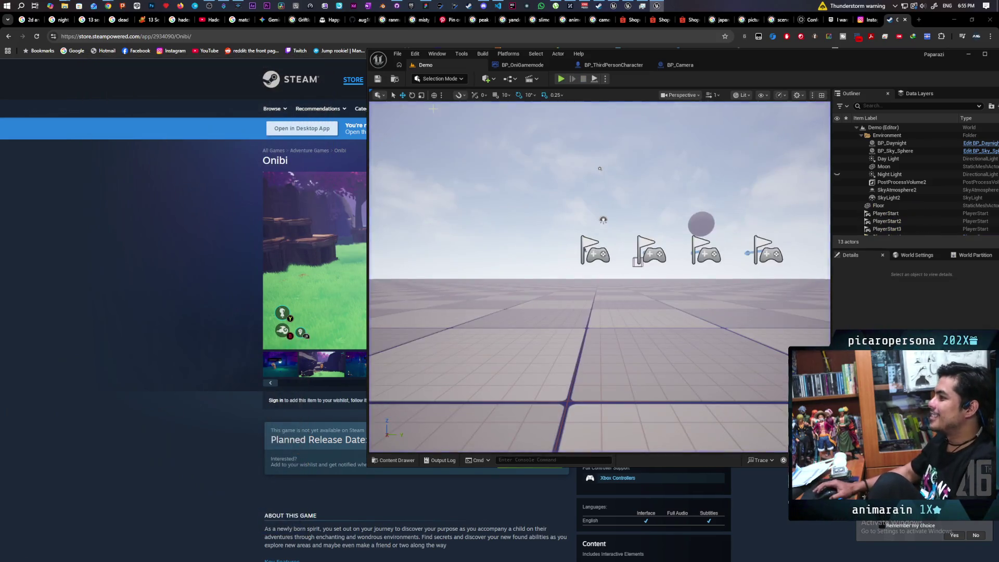
# Return to the BP_ThirdPersonCharacter event graph and show the Character Movement component's properties.
pyautogui.click(611, 66)
pyautogui.moveTo(681, 274)
pyautogui.mouseDown()
pyautogui.moveTo(625, 282)
pyautogui.moveTo(686, 268)
pyautogui.mouseUp()
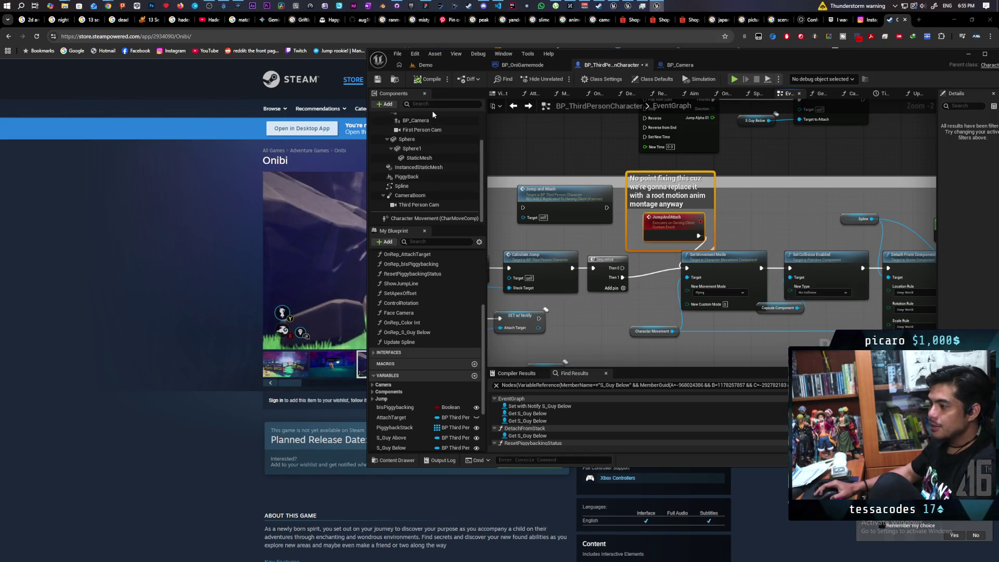
pyautogui.scroll(-2, 780, 222)
pyautogui.scroll(2, 780, 222)
pyautogui.scroll(-1, 778, 217)
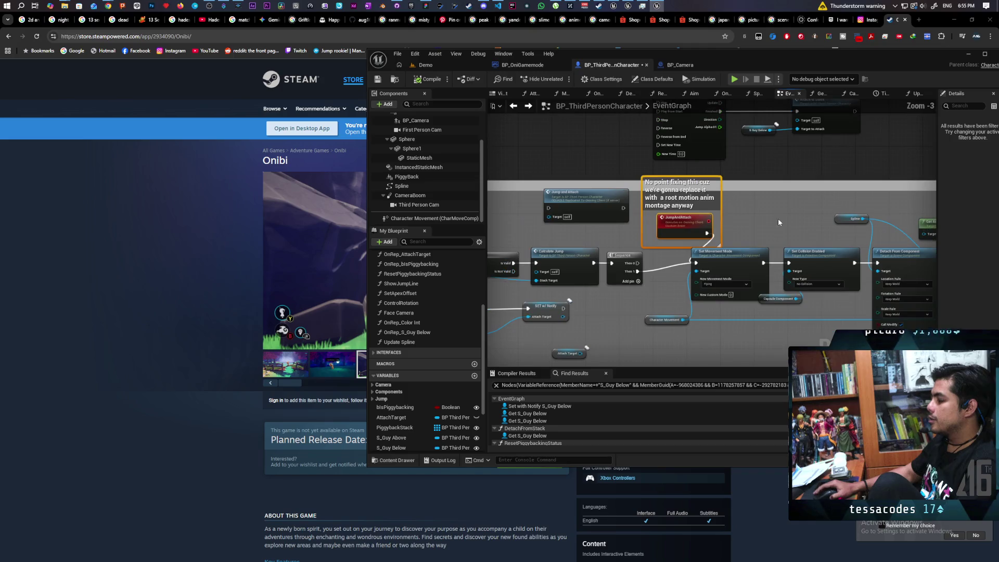
pyautogui.click(417, 221)
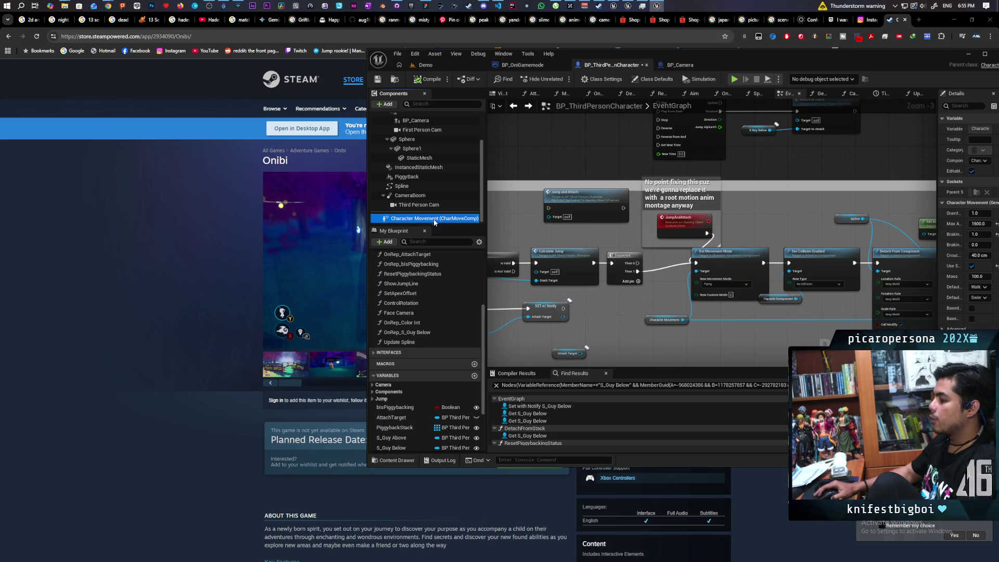
# Inspect the TL_Jump and Move Along Spline nodes and Character Movement settings, then pan back to JumpAndAttach.
pyautogui.doubleClick(616, 419)
pyautogui.moveTo(763, 214)
pyautogui.mouseDown()
pyautogui.moveTo(801, 250)
pyautogui.moveTo(895, 276)
pyautogui.moveTo(866, 239)
pyautogui.mouseUp()
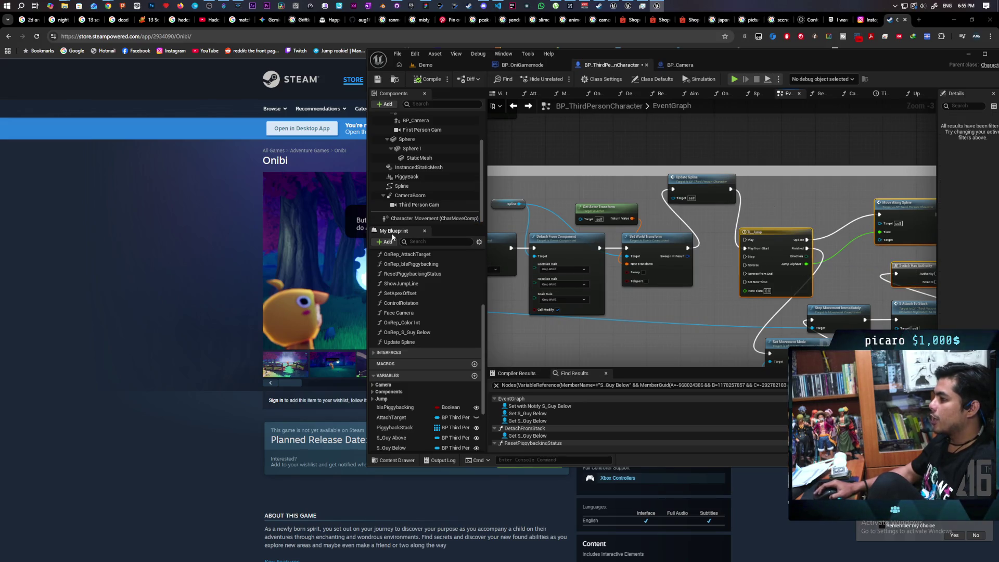
pyautogui.moveTo(414, 221)
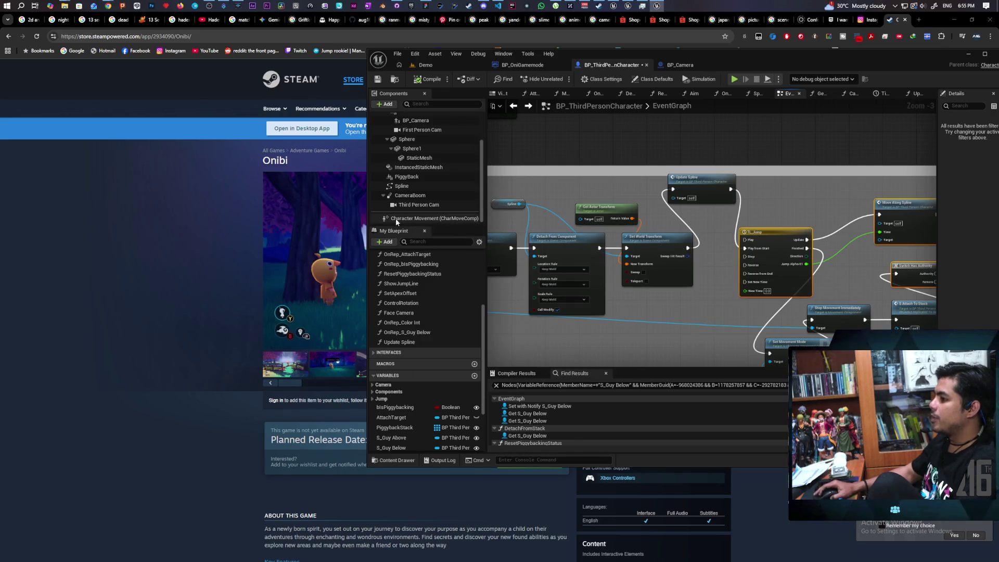
pyautogui.click(395, 218)
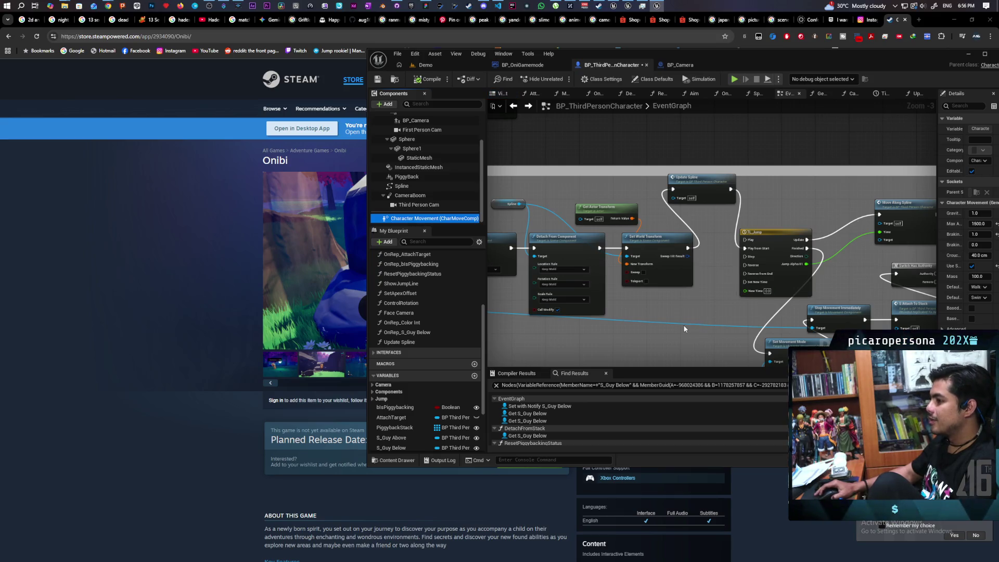
pyautogui.moveTo(587, 178); pyautogui.dragTo(762, 163)
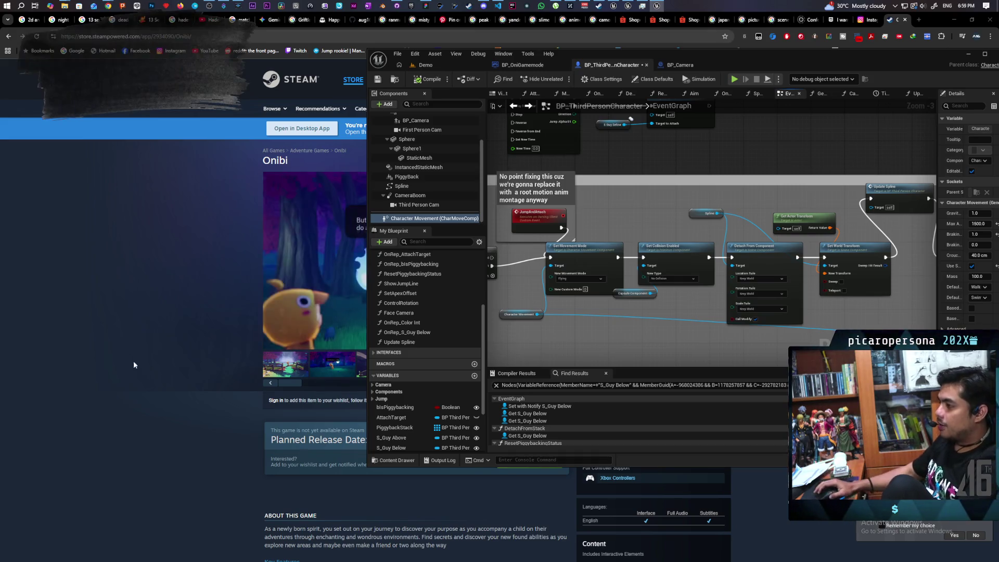
# Select the root motion montage comment and pan the event graph to show nodes further left.
pyautogui.scroll(-2, 672, 239)
pyautogui.scroll(4, 672, 239)
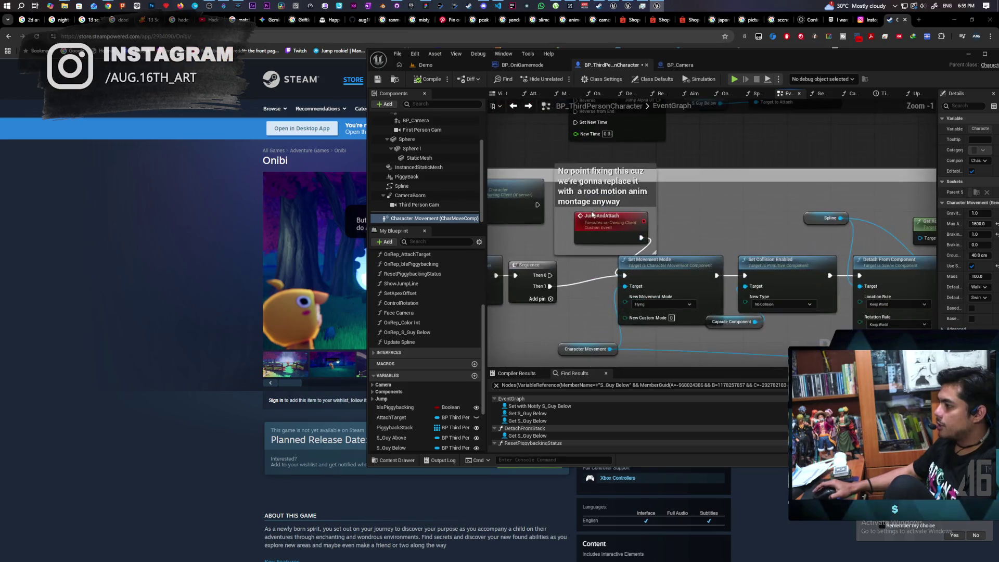
pyautogui.click(663, 212)
pyautogui.moveTo(663, 212); pyautogui.dragTo(749, 214)
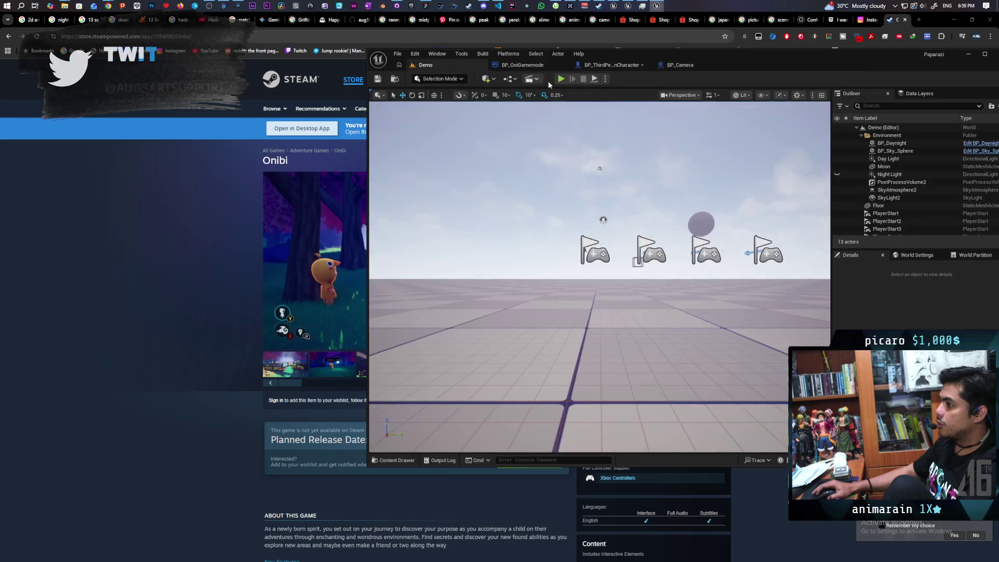
# Start a multi-client play test of the Demo level and roll the blue ball forward off the green ball.
pyautogui.click(425, 65)
pyautogui.click(560, 80)
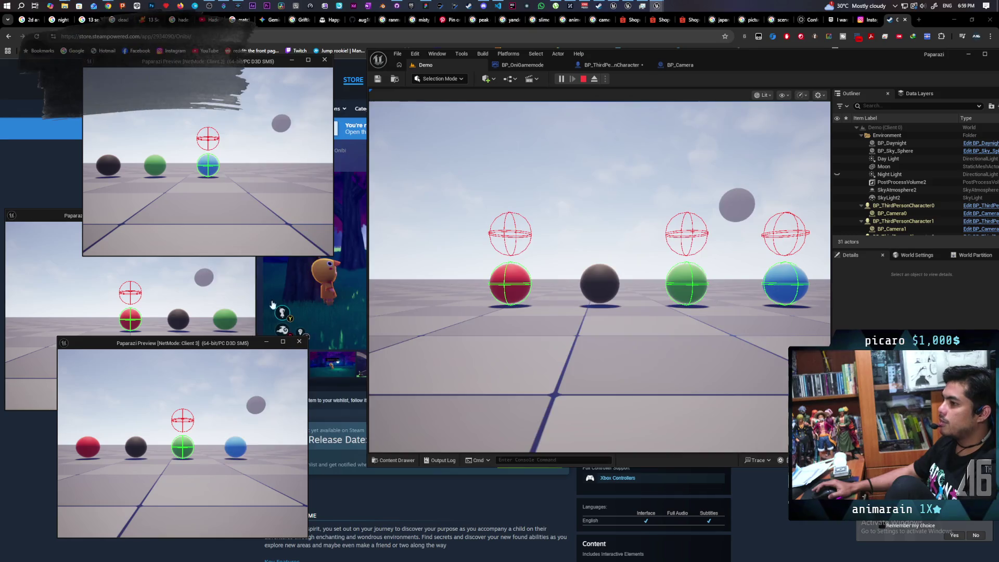
pyautogui.press('w')
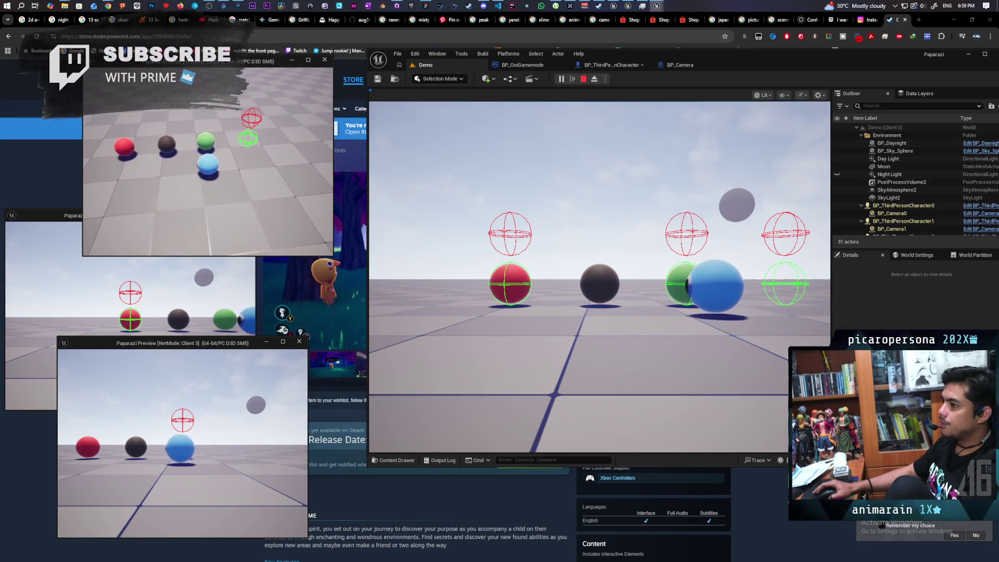
pyautogui.press('e')
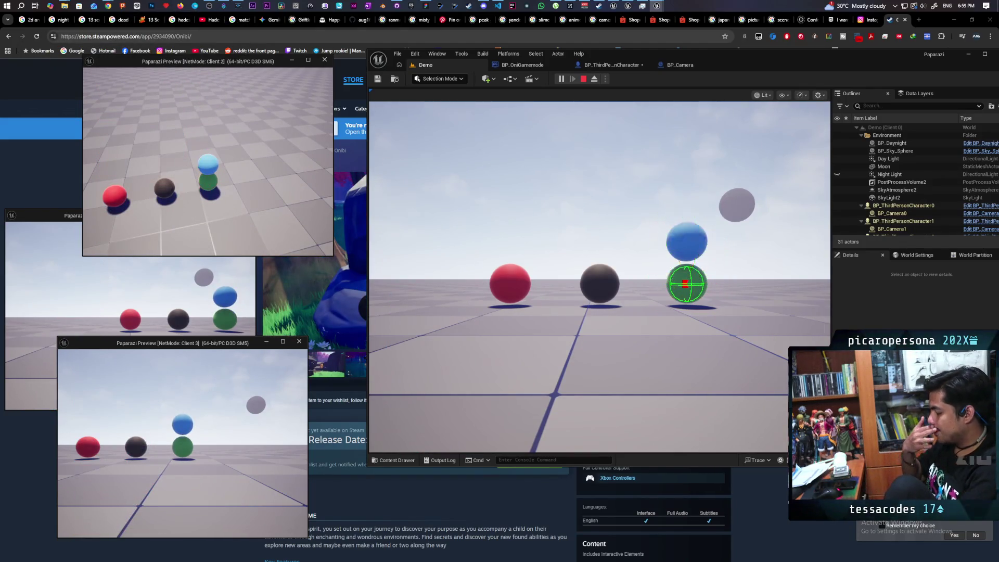
pyautogui.press('e')
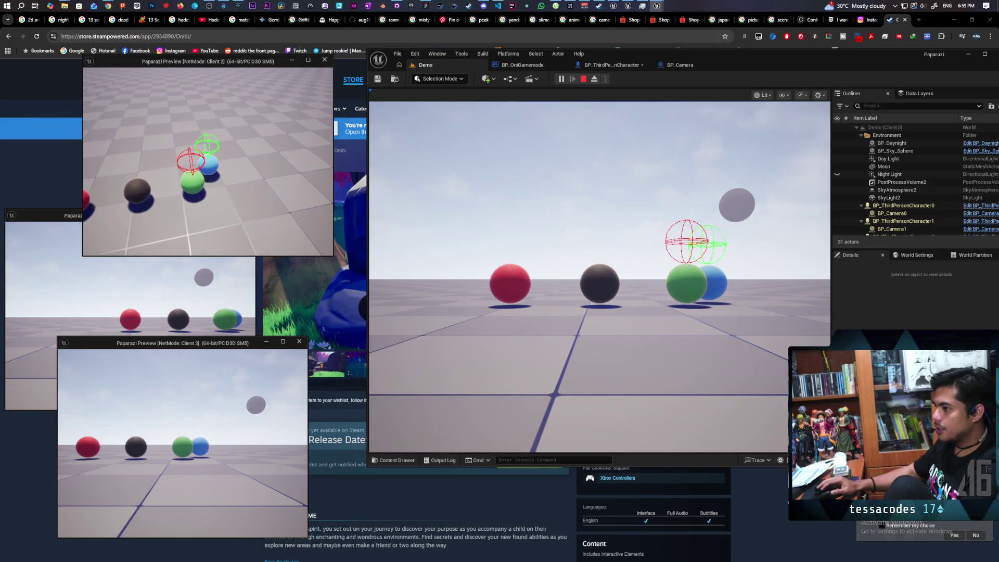
# Roll the blue ball onto the black ball and over beside the red ball, then stop the session.
pyautogui.press('a')
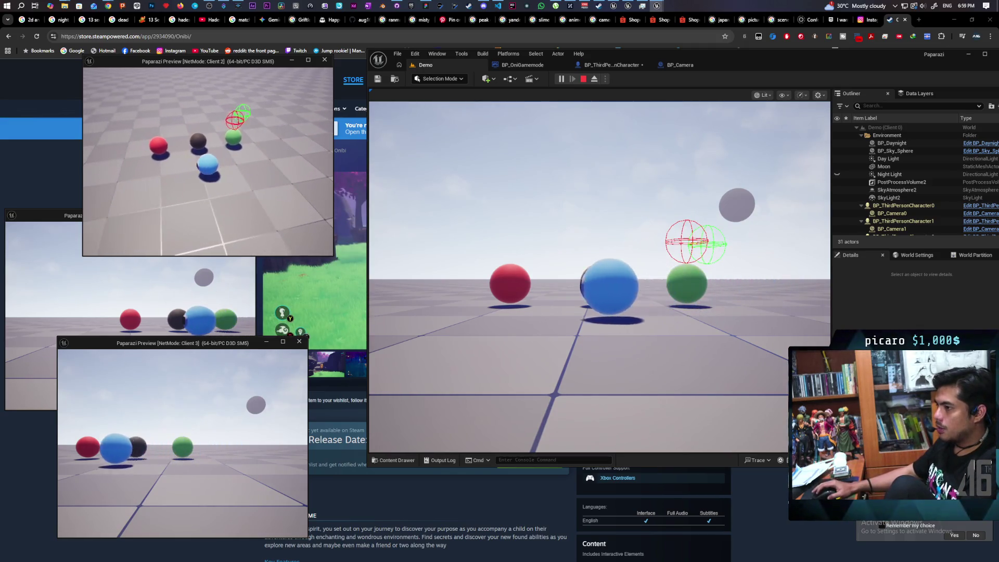
pyautogui.press('e')
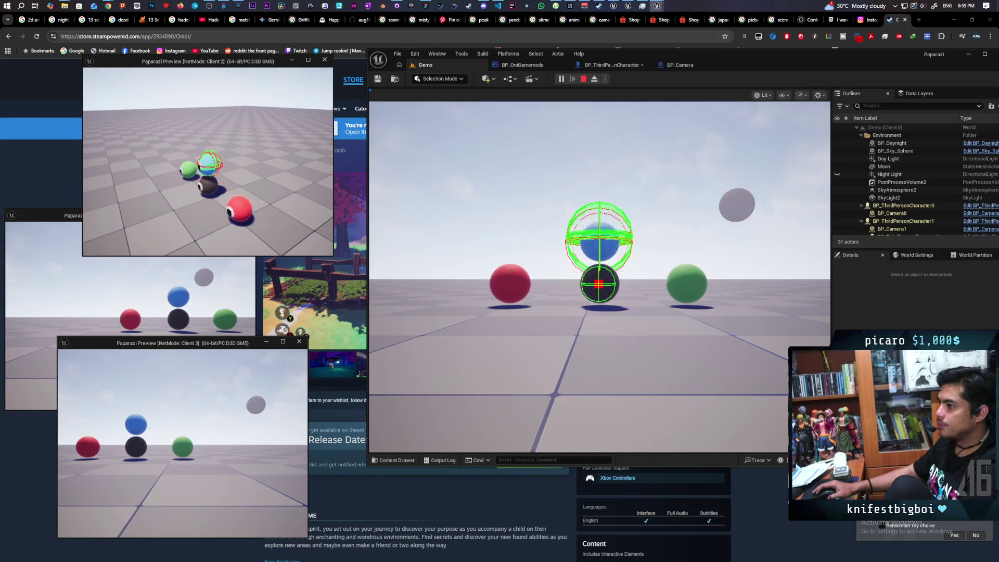
pyautogui.press('e')
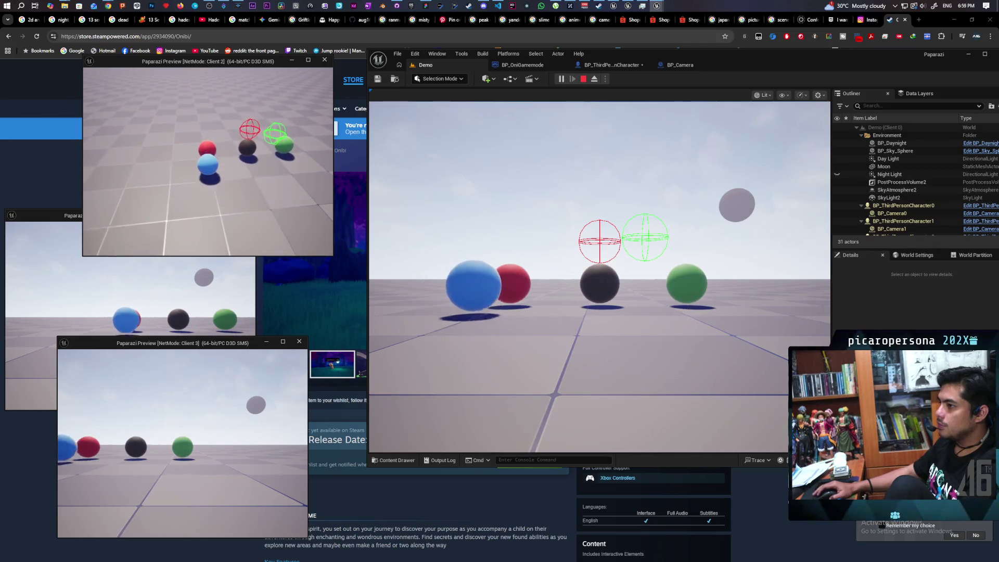
pyautogui.press('e')
pyautogui.press('e')
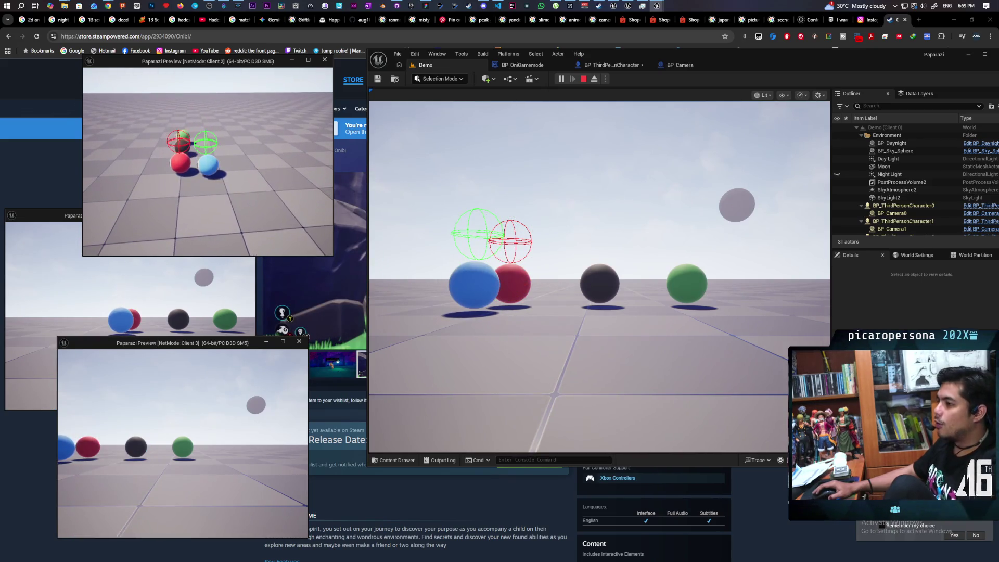
pyautogui.press('Escape')
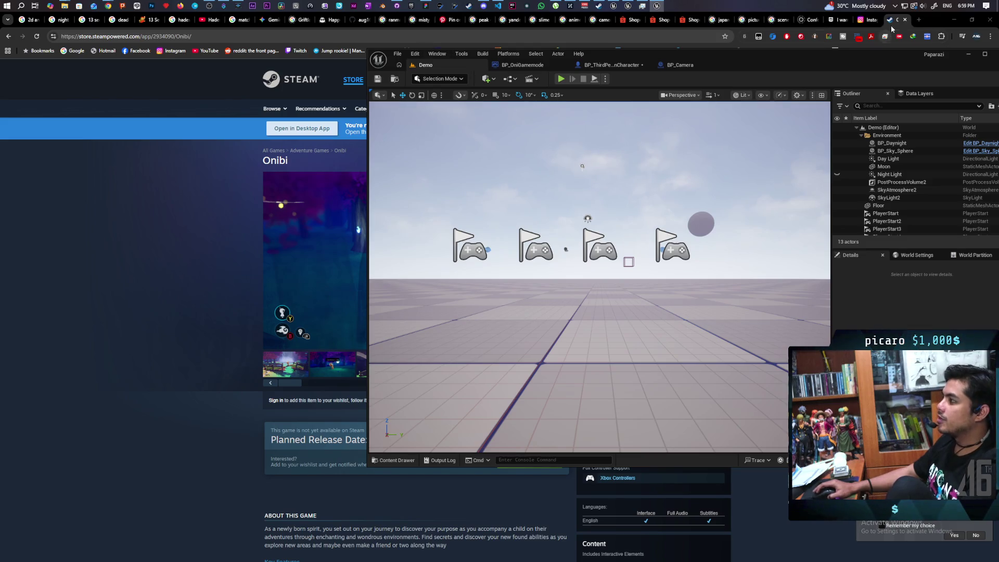
pyautogui.moveTo(107, 7)
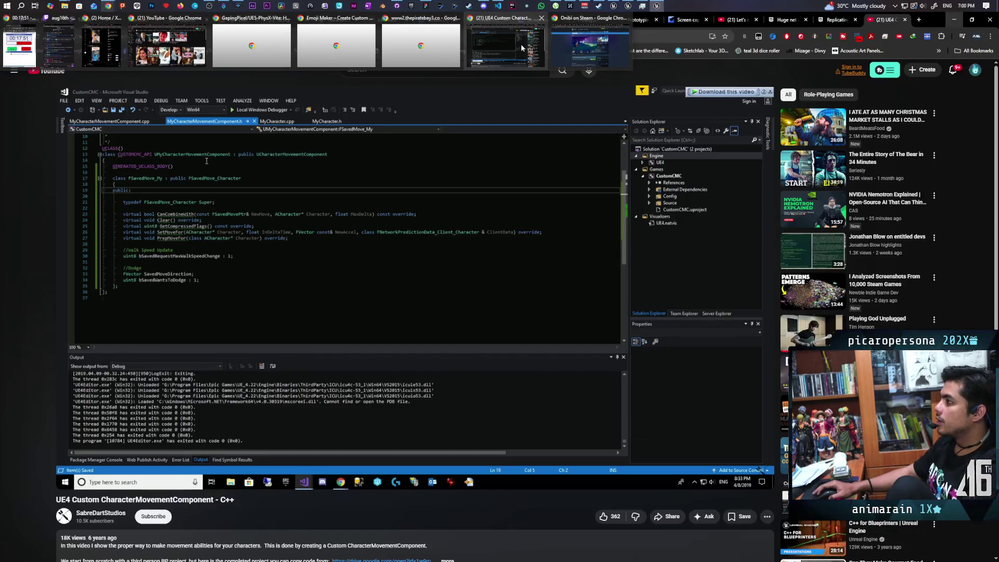
# Switch Chrome to the Gyazo screen capture of the blue one-eyed Blender creature.
pyautogui.click(679, 23)
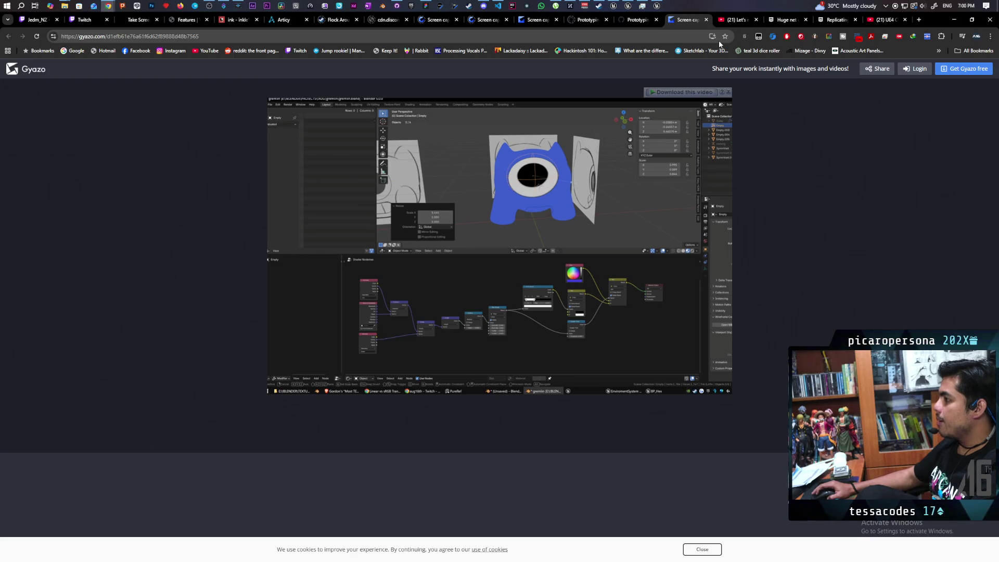
pyautogui.moveTo(657, 6)
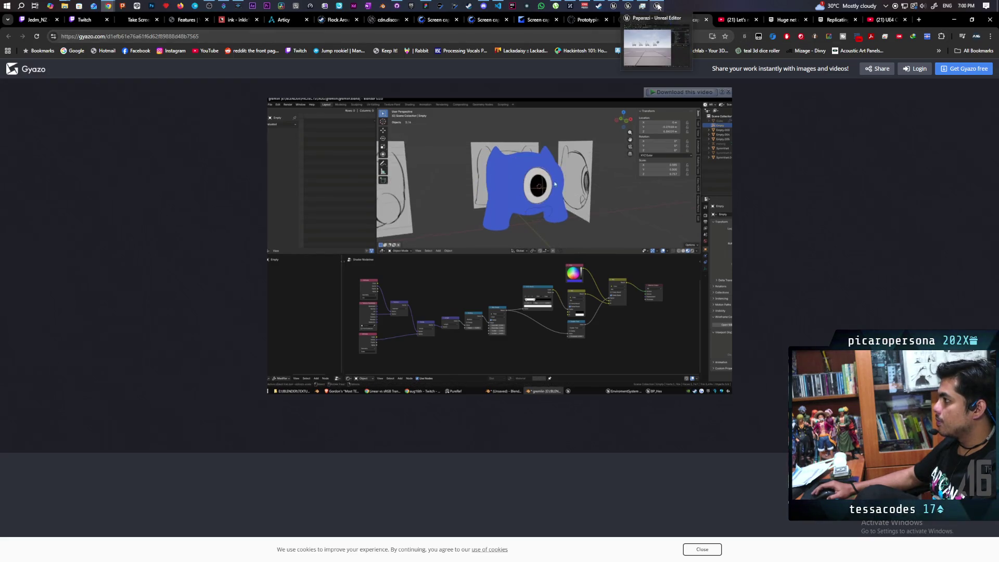
pyautogui.moveTo(390, 12)
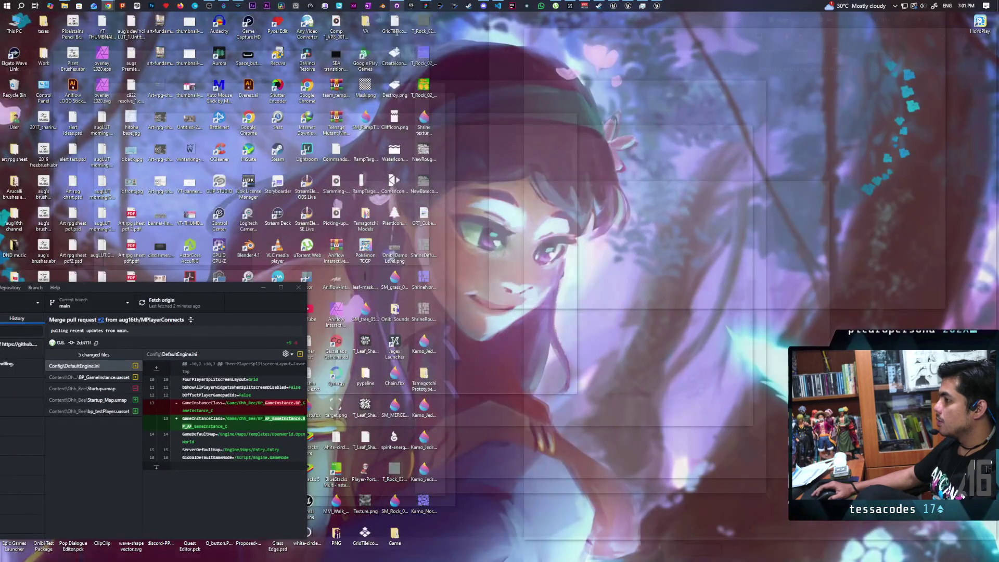
# Centre the GitHub Desktop window and review the uncommitted changed files and their diff.
pyautogui.click(396, 31)
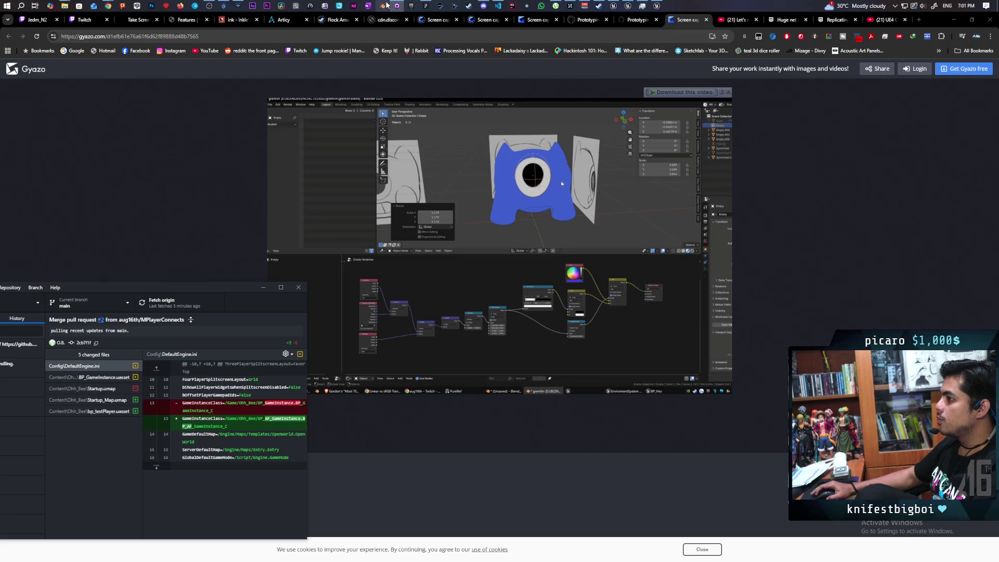
pyautogui.moveTo(396, 7)
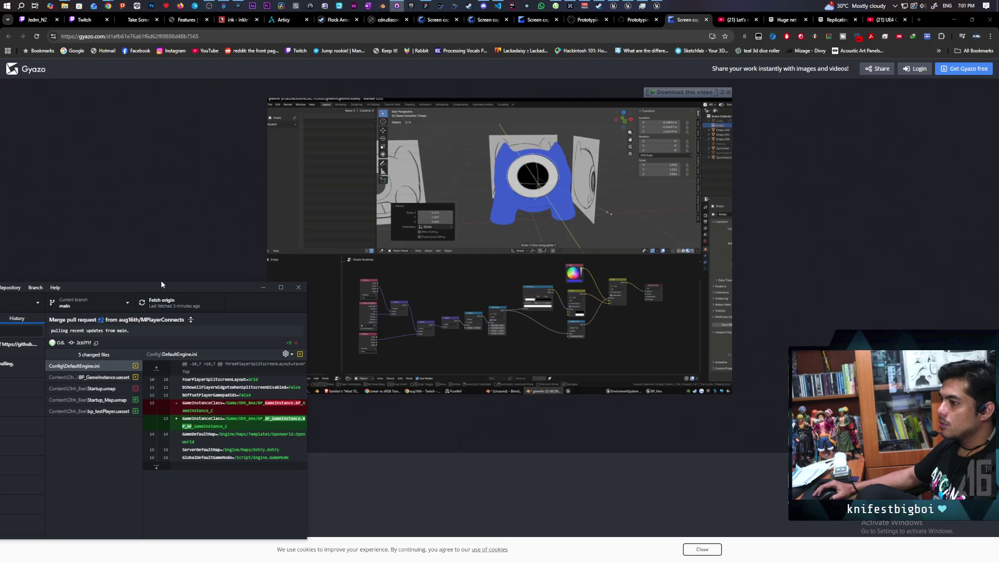
pyautogui.moveTo(161, 286)
pyautogui.mouseDown()
pyautogui.moveTo(527, 204)
pyautogui.moveTo(600, 172)
pyautogui.mouseUp()
pyautogui.click(393, 208)
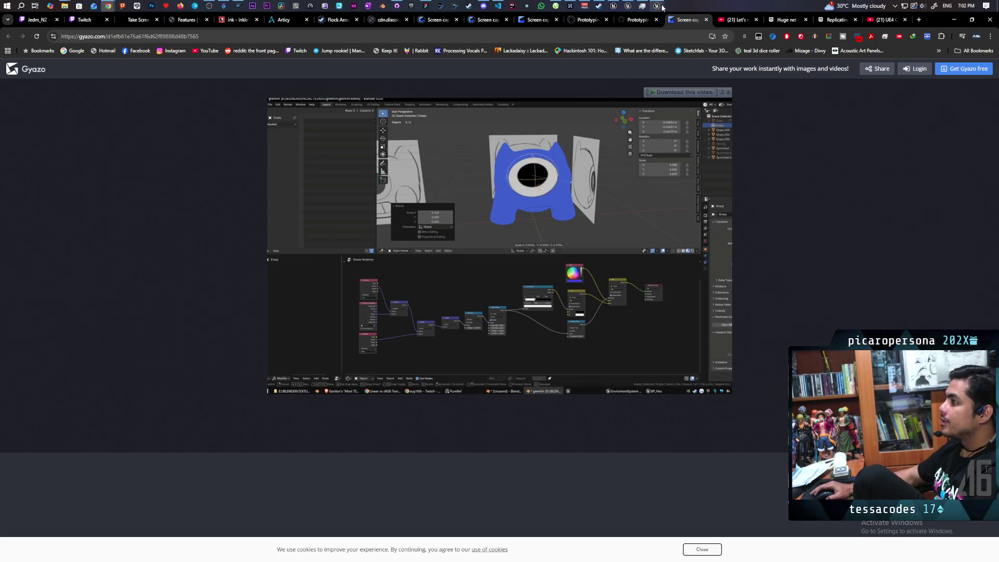
# Bring the BP_ThirdPersonGameMode blueprint window forward and drag it to the right.
pyautogui.moveTo(657, 7)
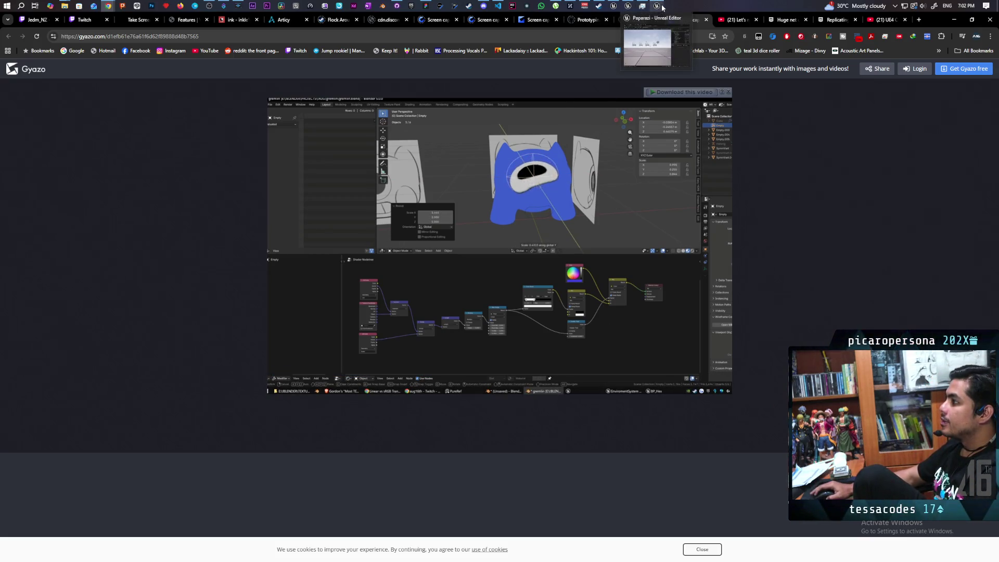
pyautogui.click(617, 9)
pyautogui.moveTo(351, 38); pyautogui.dragTo(741, 27)
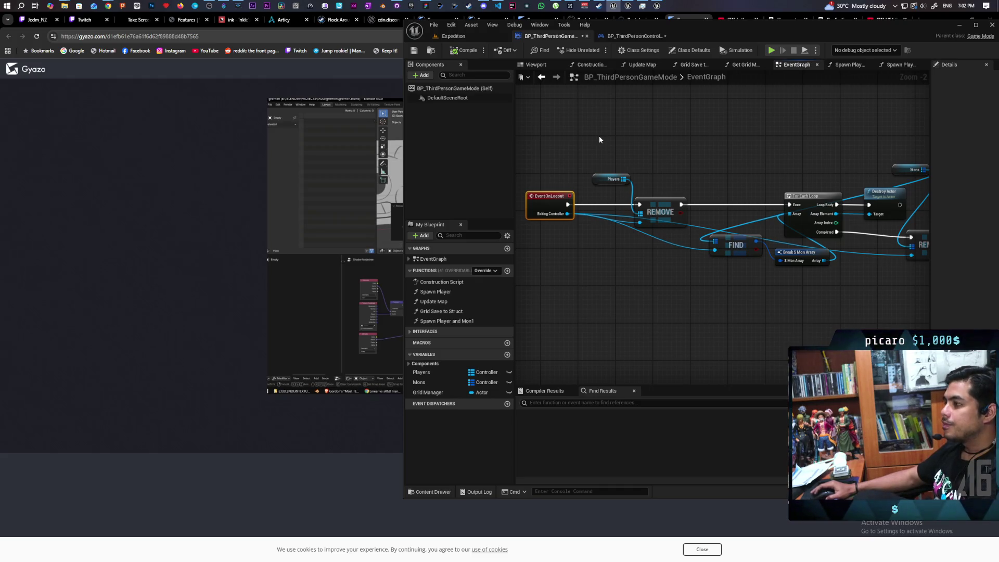
# Glance at the running Expedition level, return to the event graph, then minimize Unreal Editor.
pyautogui.click(470, 39)
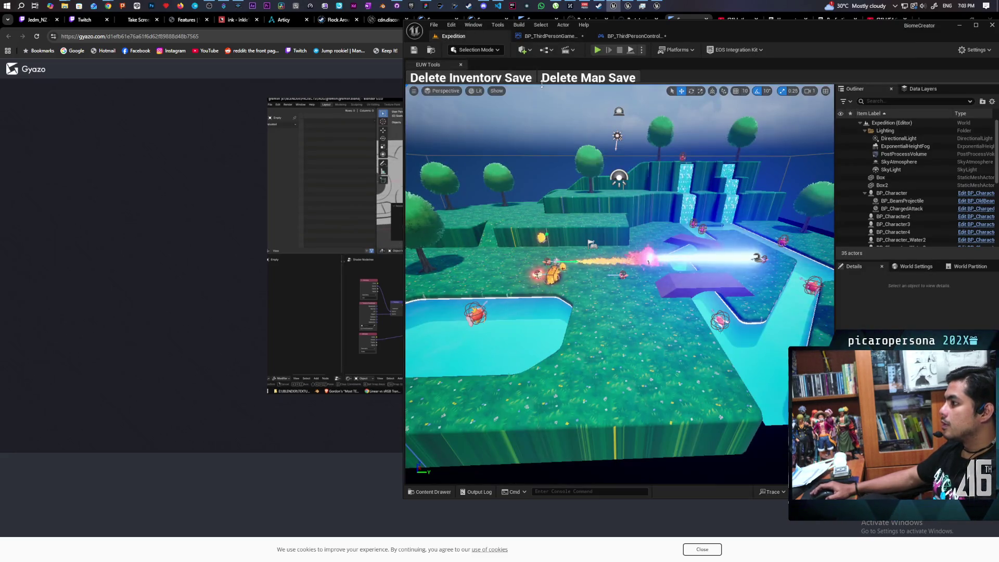
pyautogui.click(551, 36)
pyautogui.moveTo(863, 27); pyautogui.dragTo(849, 69)
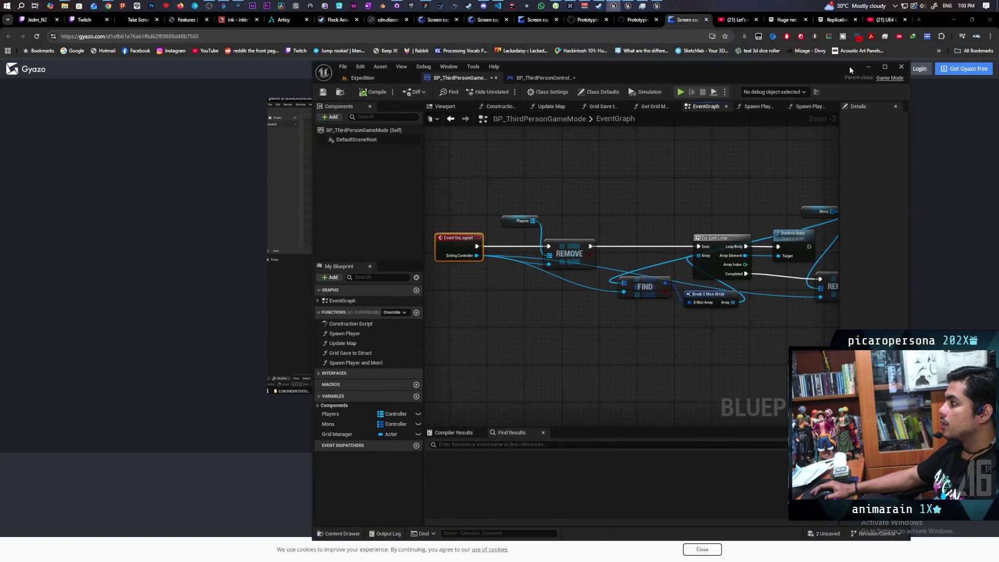
pyautogui.click(867, 69)
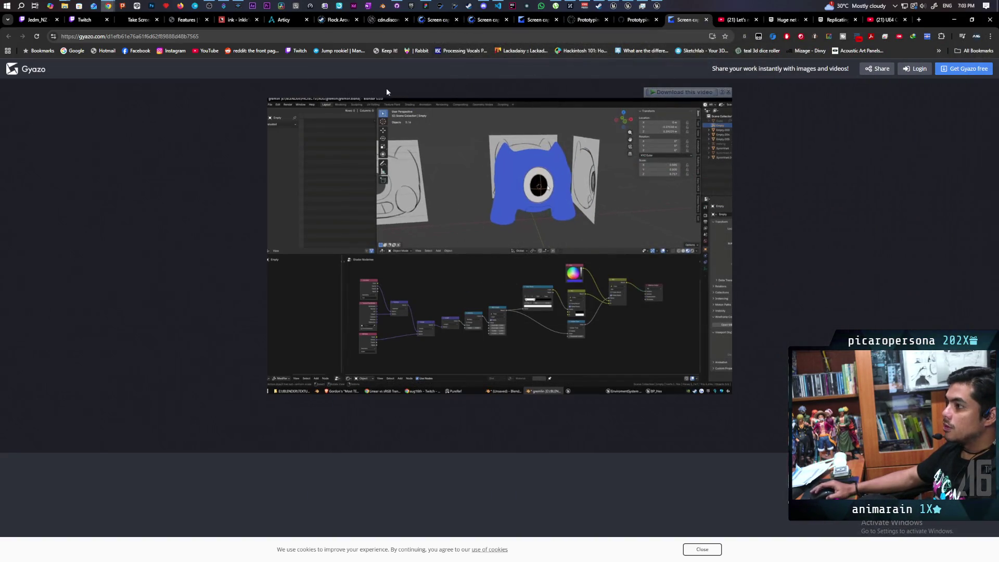
# Restore the Paparazi Unreal Editor window from the taskbar.
pyautogui.moveTo(108, 6)
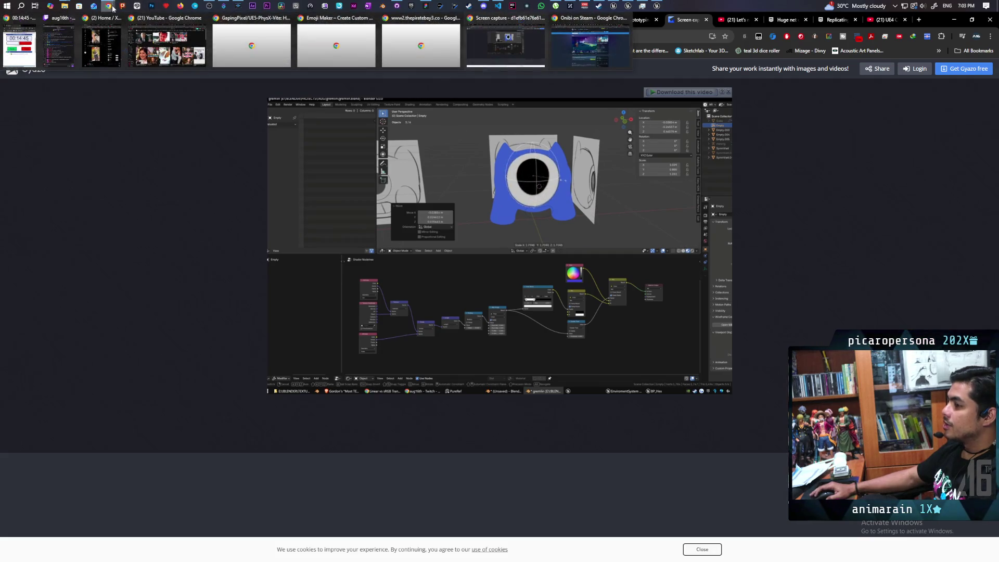
pyautogui.moveTo(408, 43)
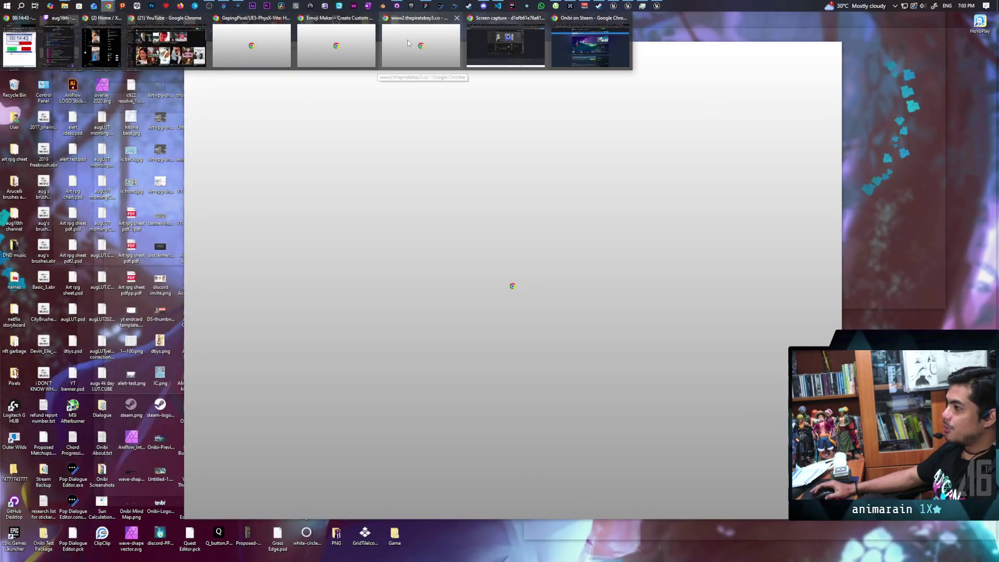
pyautogui.moveTo(495, 48)
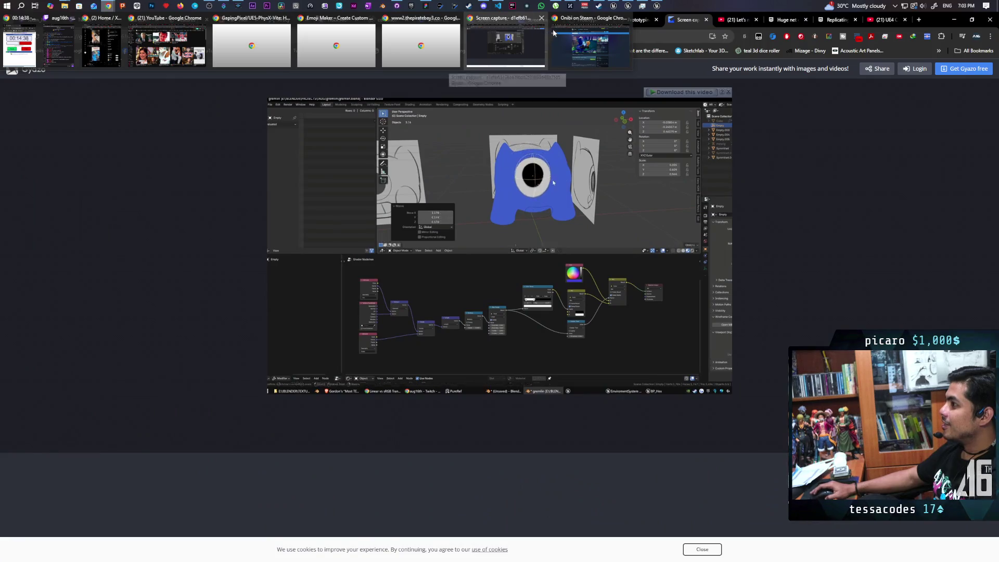
pyautogui.moveTo(565, 37)
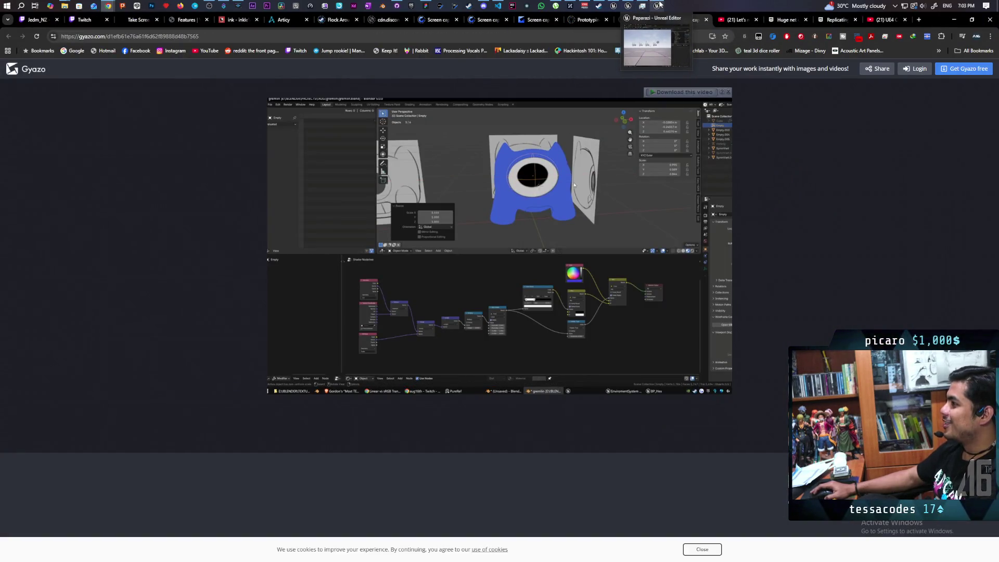
pyautogui.click(659, 4)
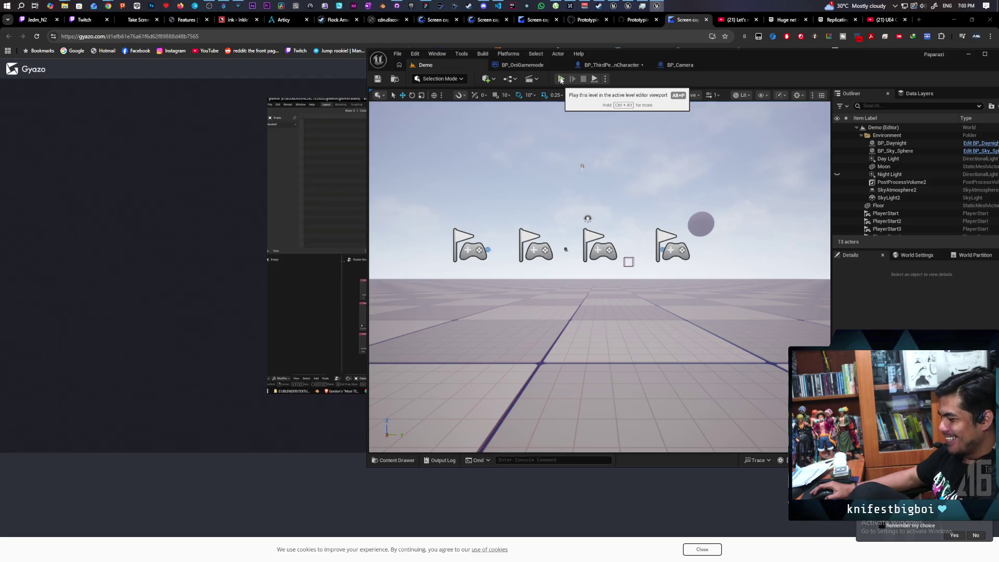
# Save all changes, switch to the Demo level, and start a multiplayer Play In Editor session.
pyautogui.hotkey('ctrl', 'shift', 's')
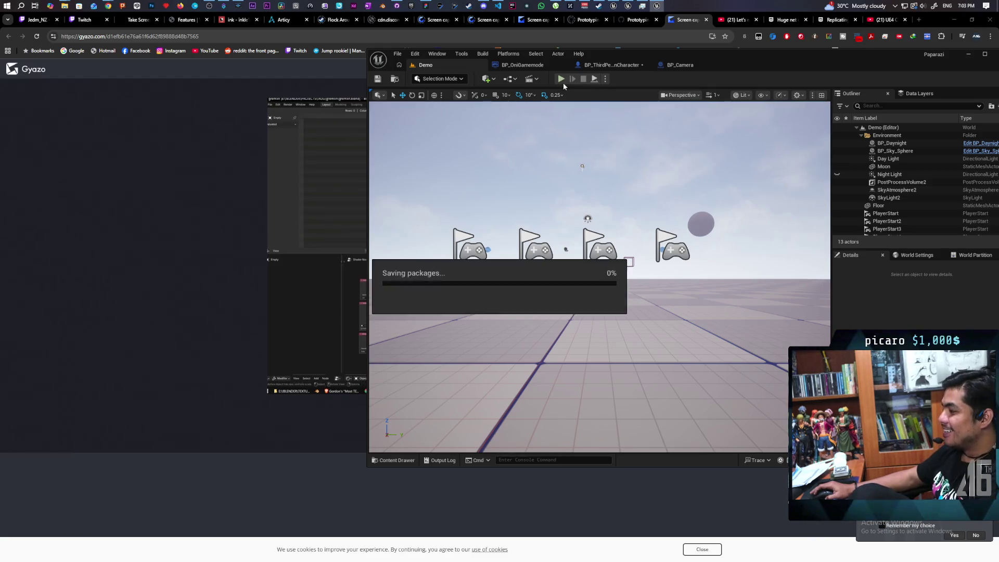
pyautogui.click(612, 67)
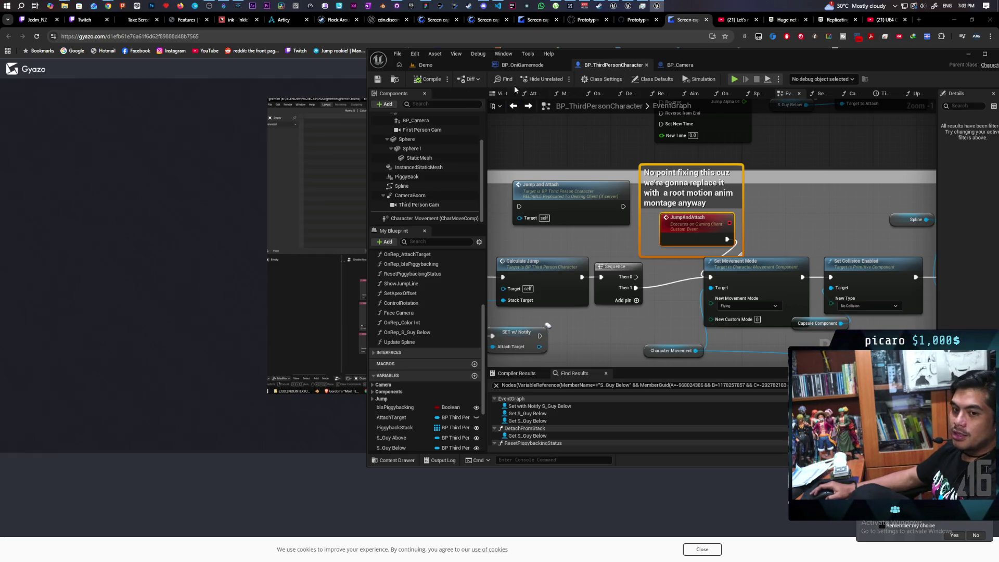
pyautogui.click(460, 62)
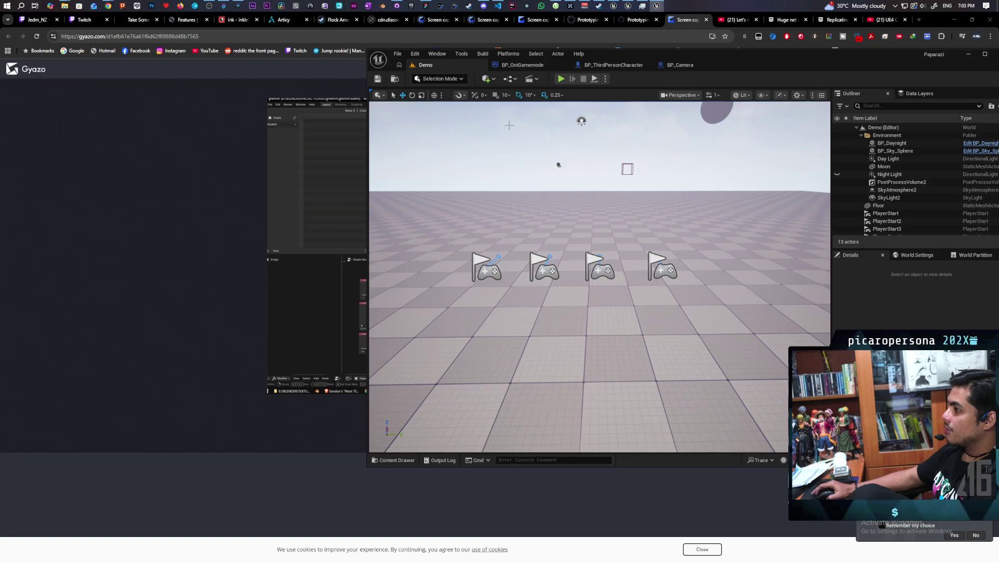
pyautogui.hotkey('alt', 'p')
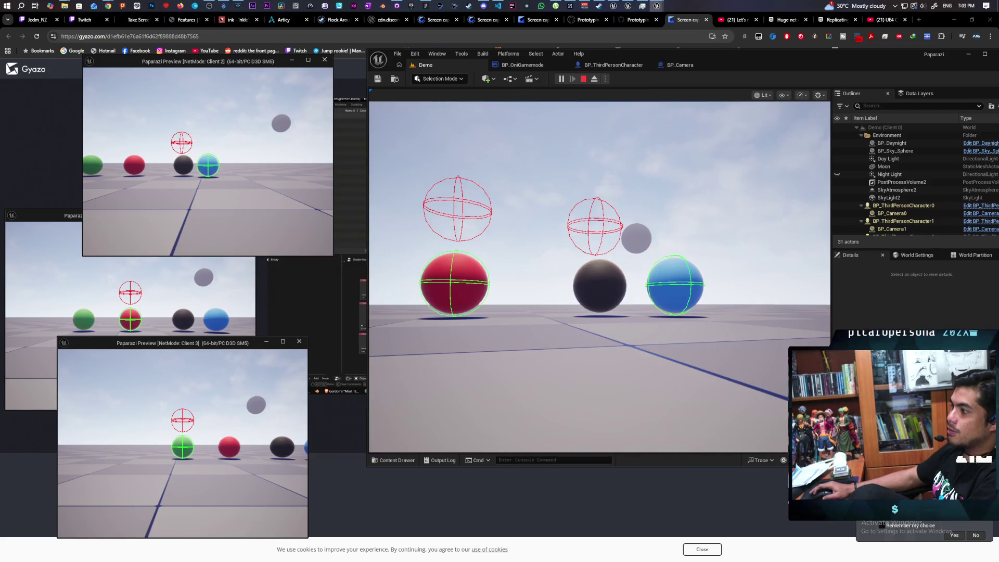
pyautogui.click(486, 234)
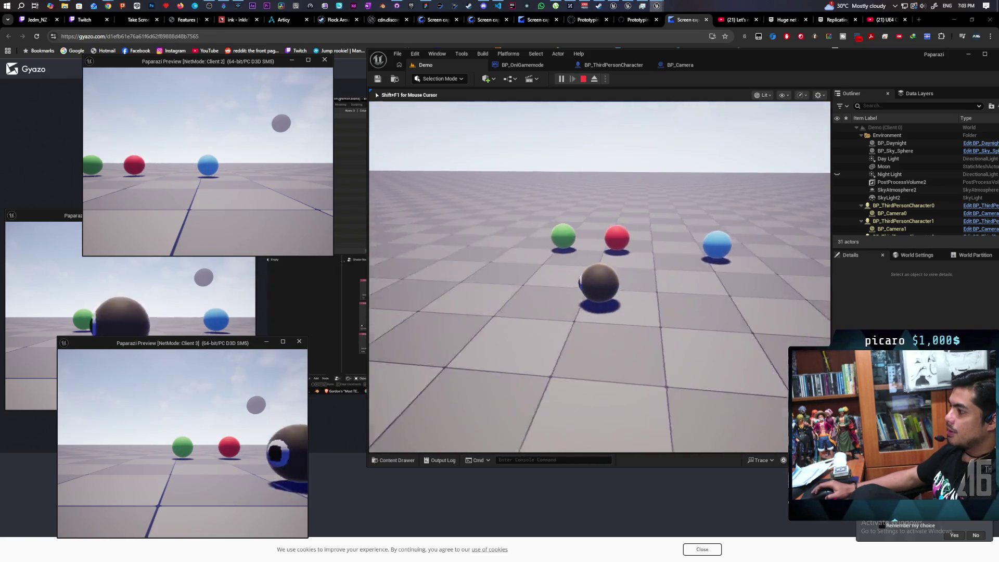
# Roll the player ball around the blue, red, green and black balls.
pyautogui.press('w')
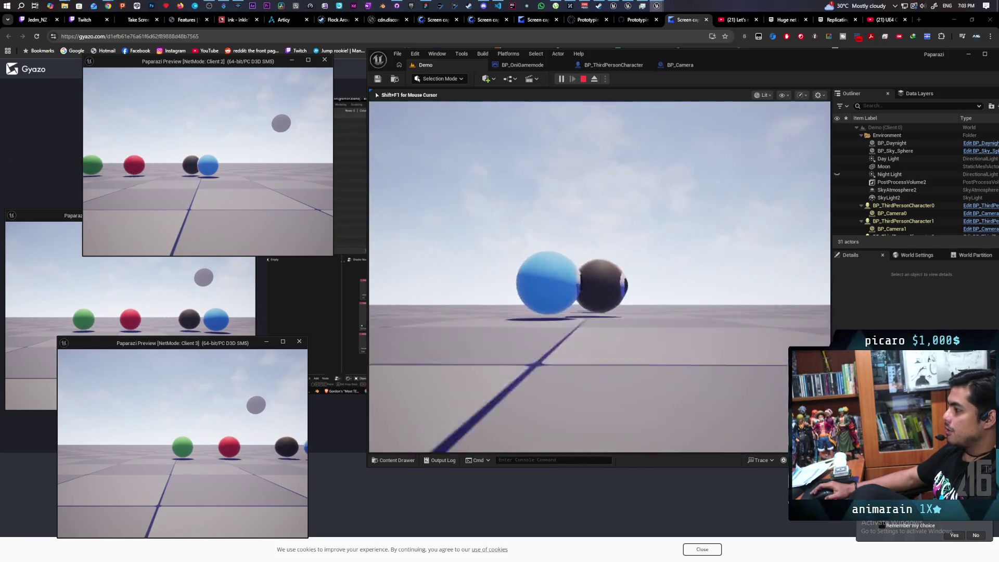
pyautogui.press('w')
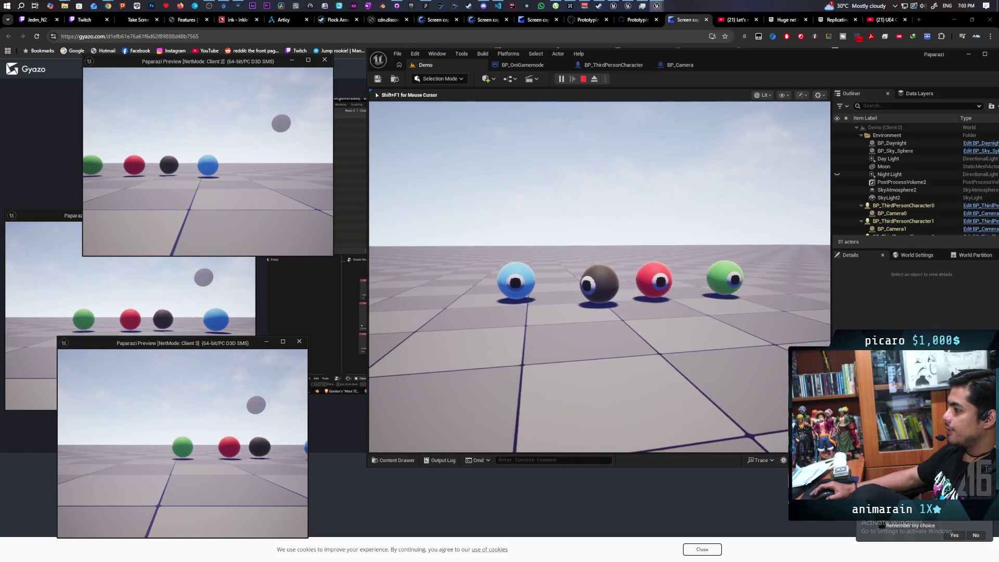
pyautogui.press('w')
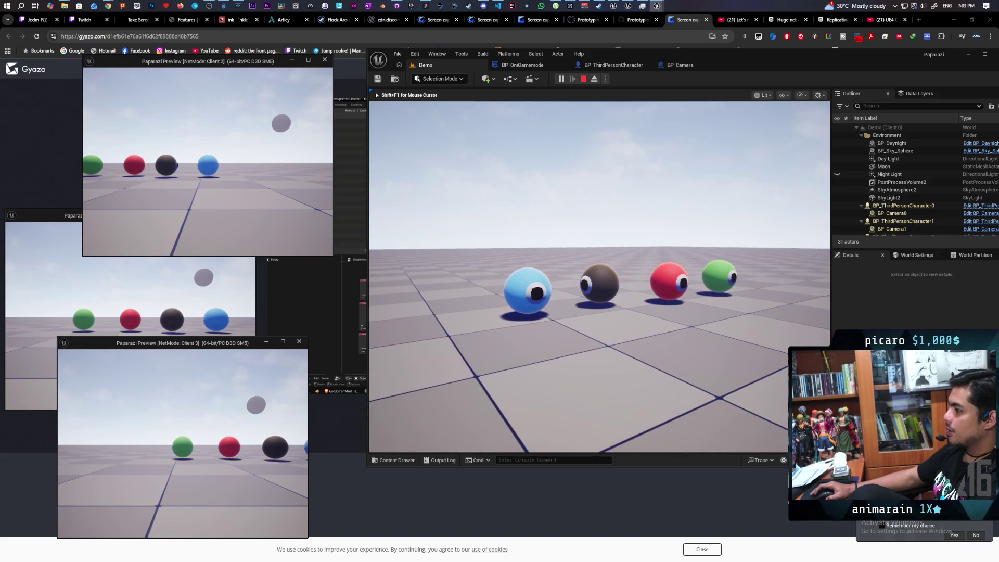
pyautogui.press('w')
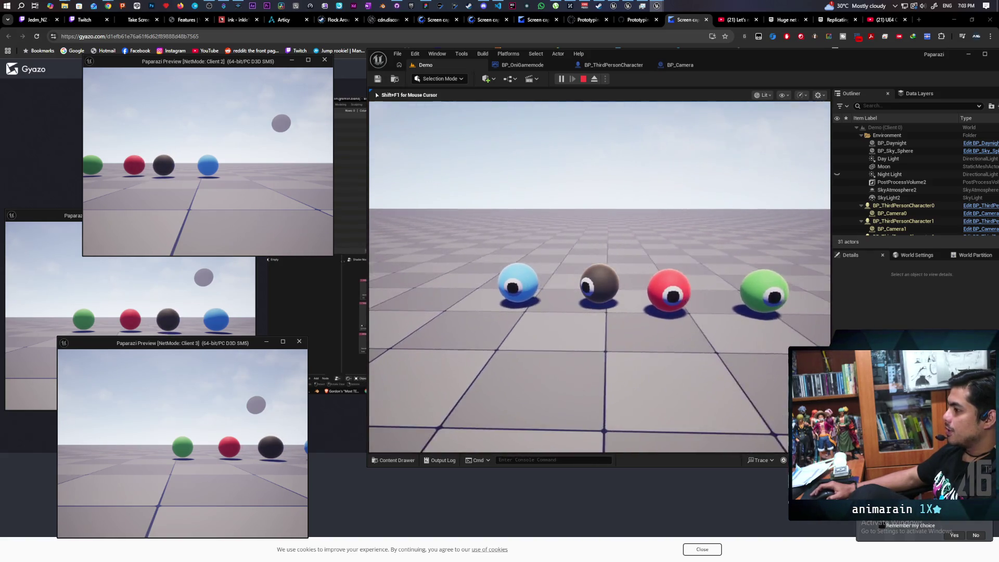
pyautogui.press('w')
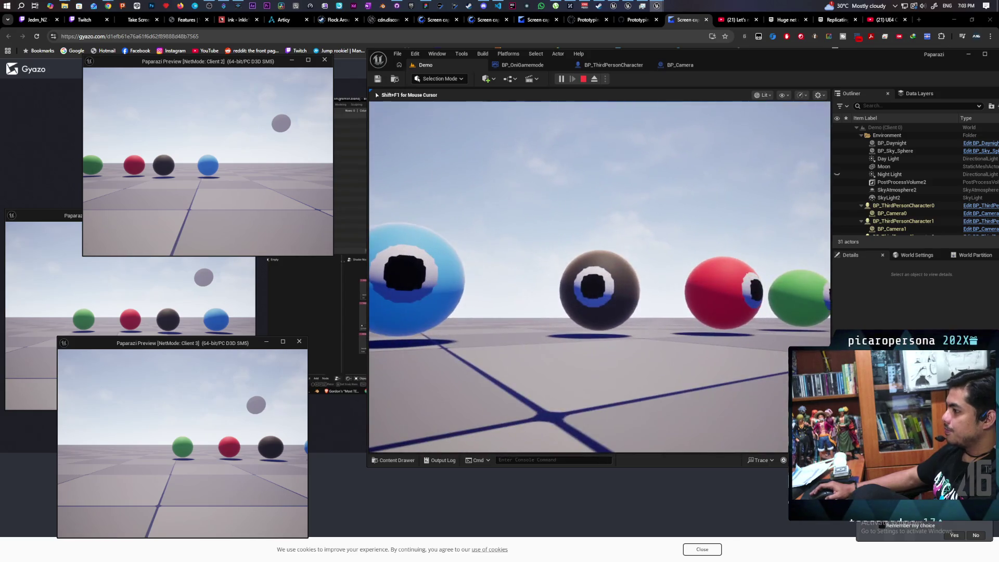
pyautogui.press('s')
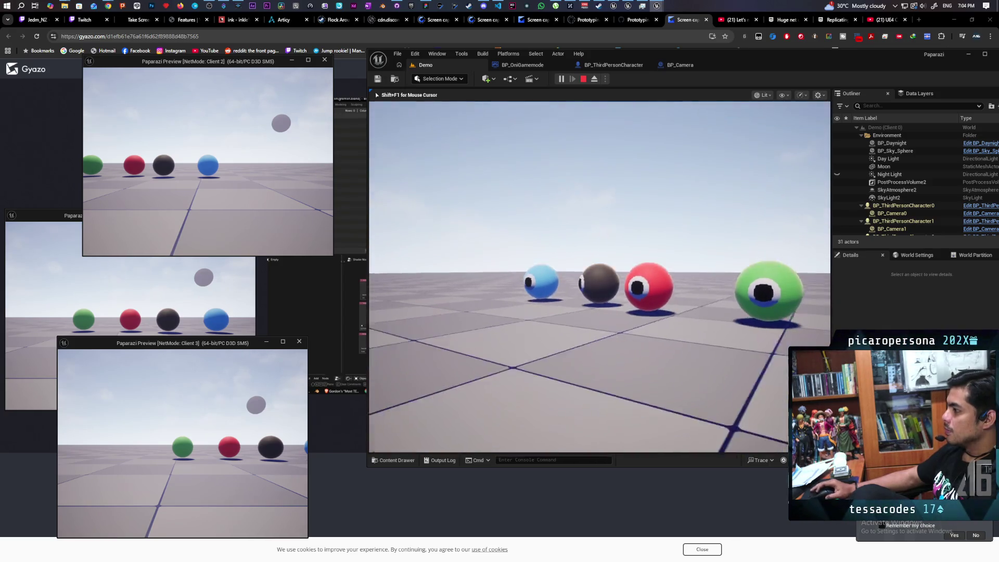
pyautogui.press('s')
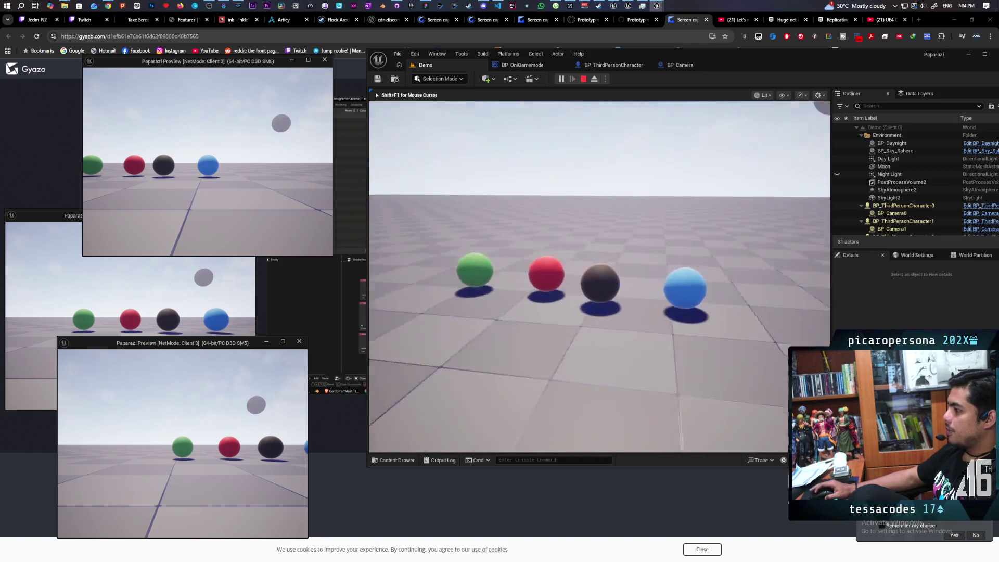
pyautogui.press('w')
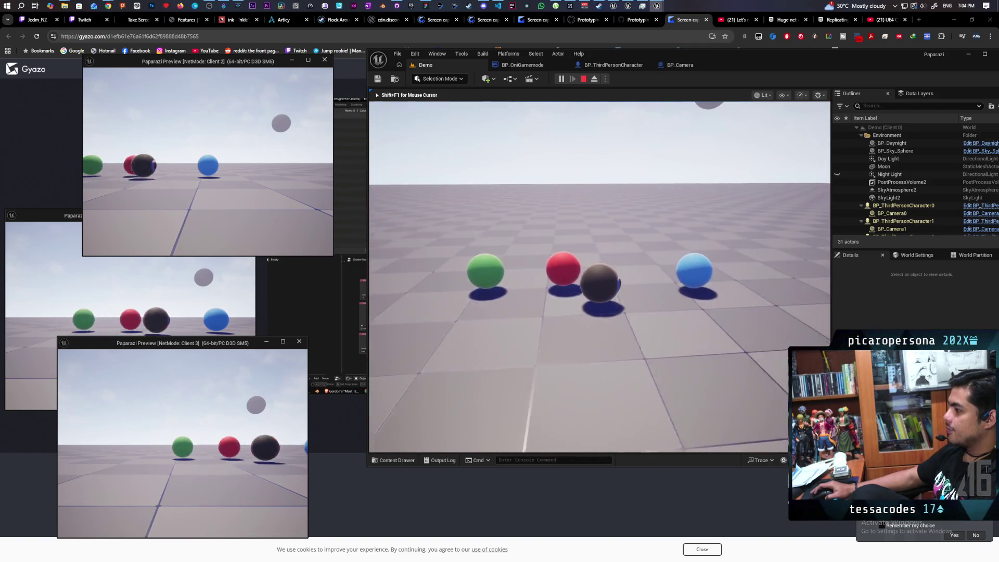
pyautogui.press('s')
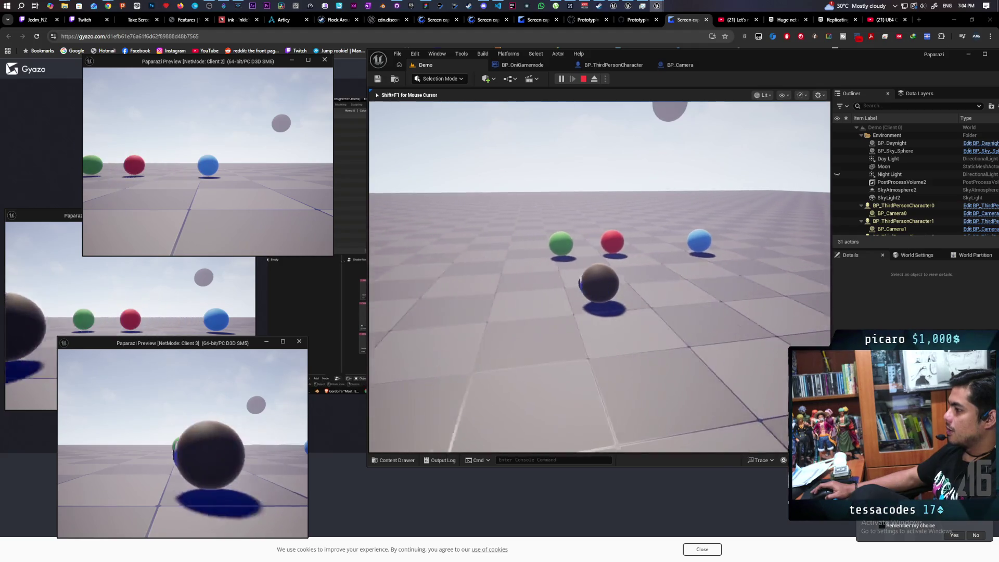
pyautogui.press('s')
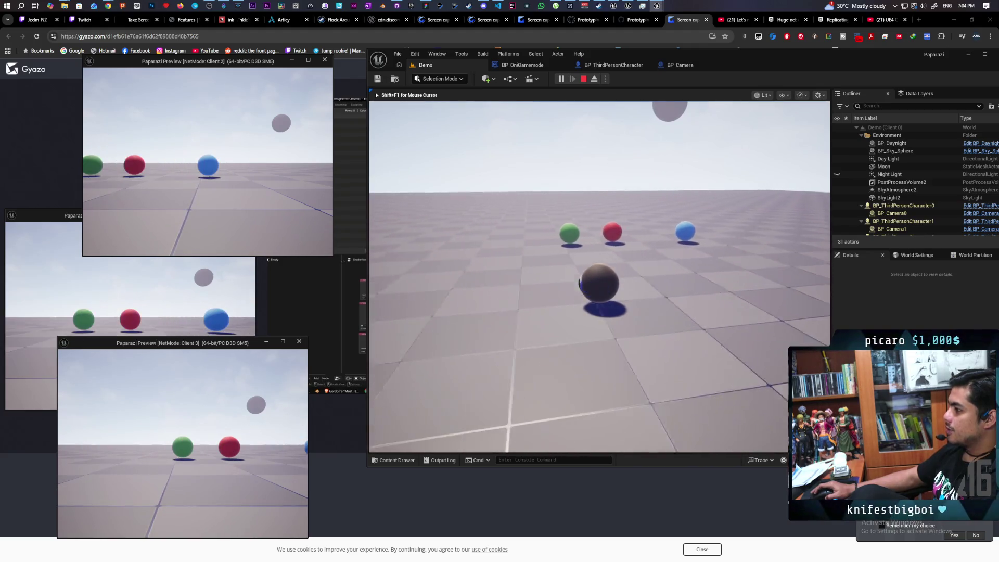
pyautogui.press('w')
pyautogui.press('a')
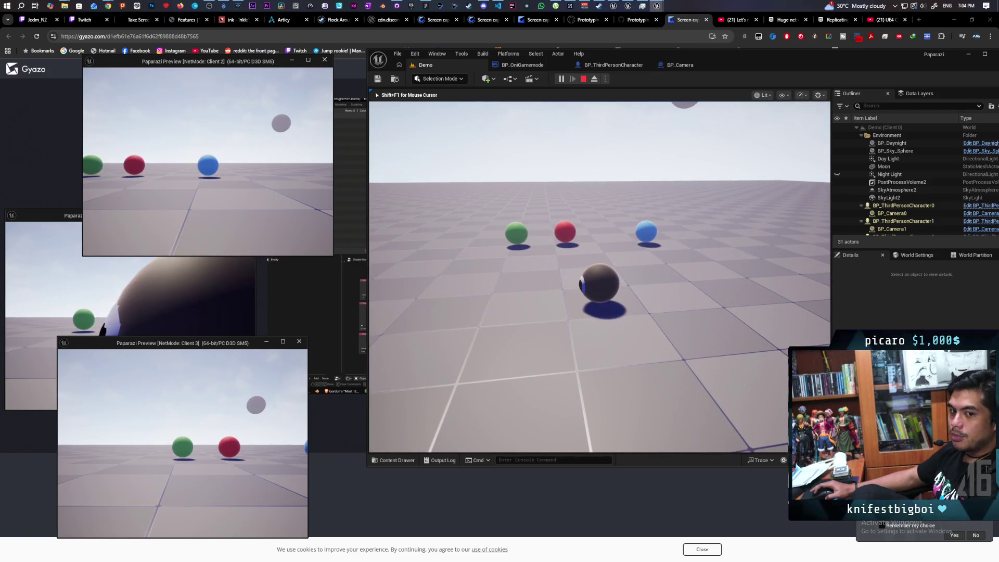
pyautogui.press('w')
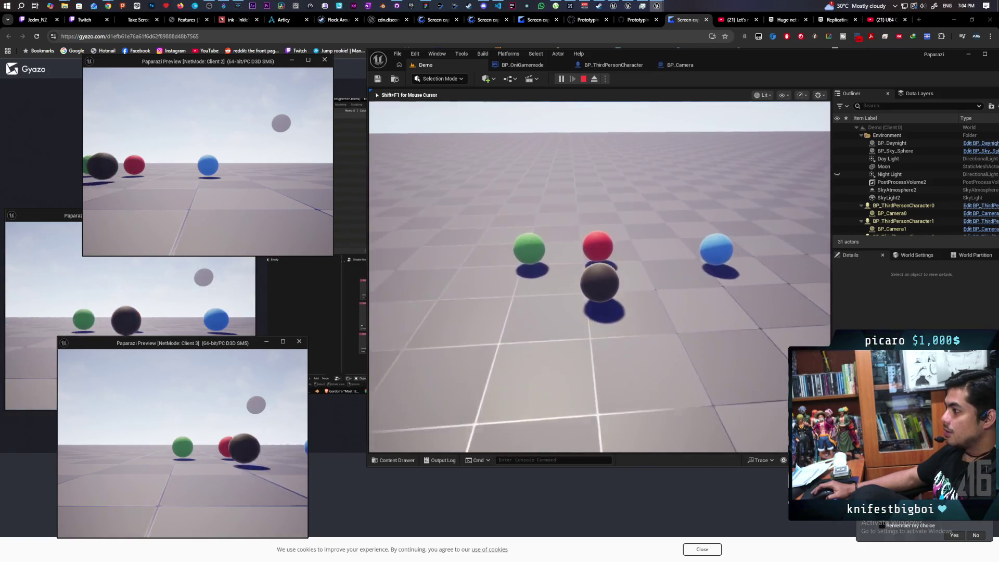
# Raise the handheld photo camera, walk beside the red ball and jump.
pyautogui.press('e')
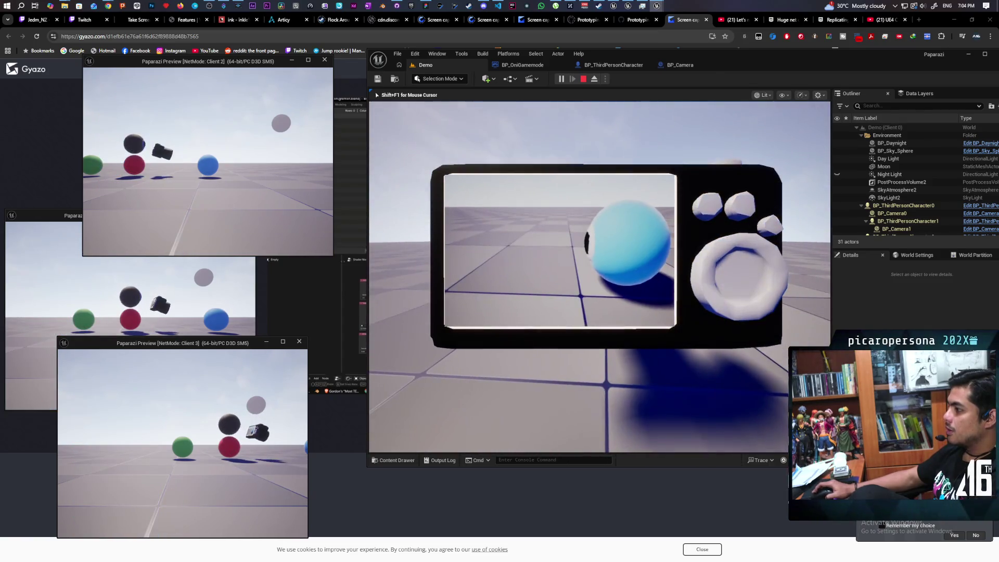
pyautogui.press('w')
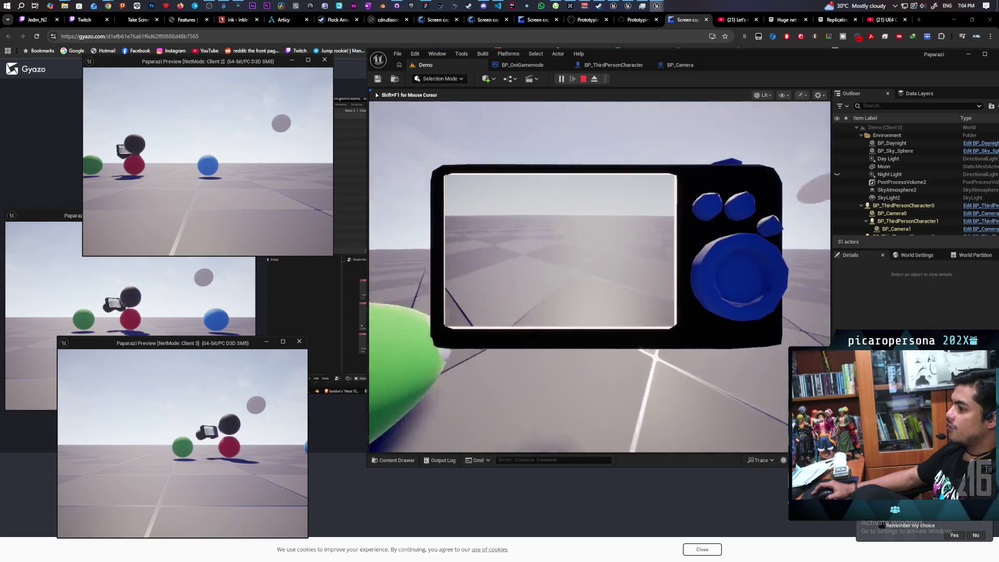
pyautogui.press('w')
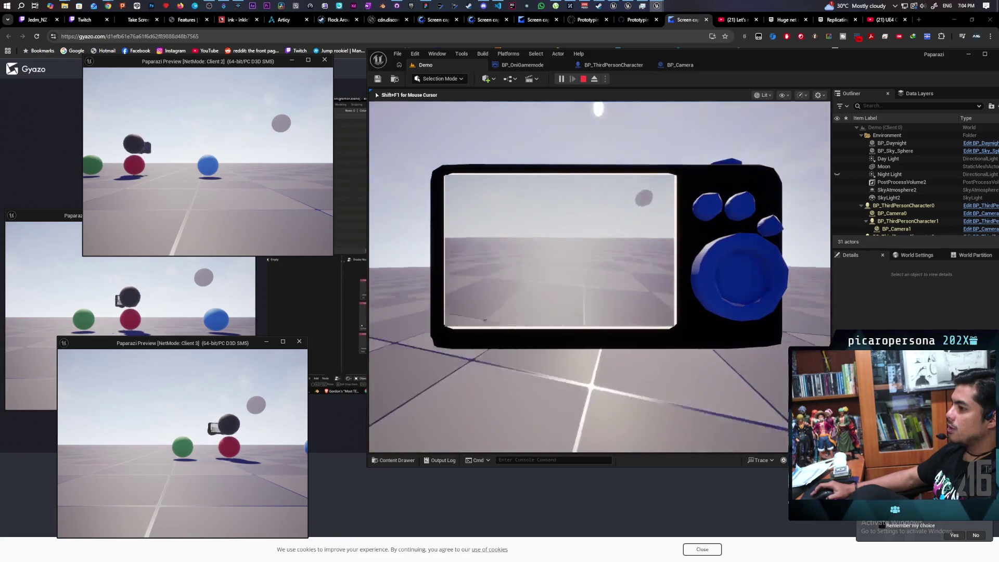
pyautogui.press('space')
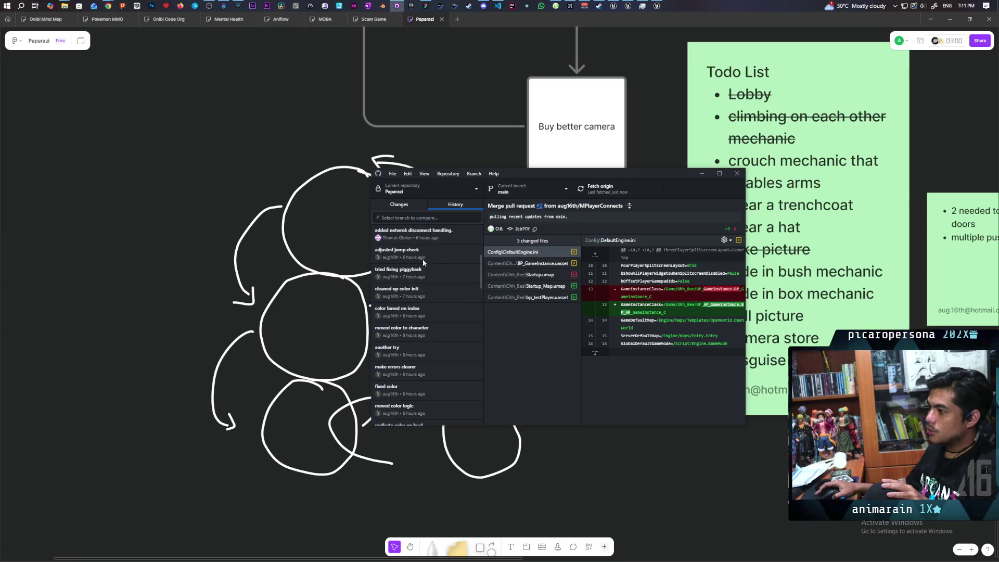
# Scroll the commit history, confirm 'No local changes', and return to Photoshop.
pyautogui.scroll(1, 457, 264)
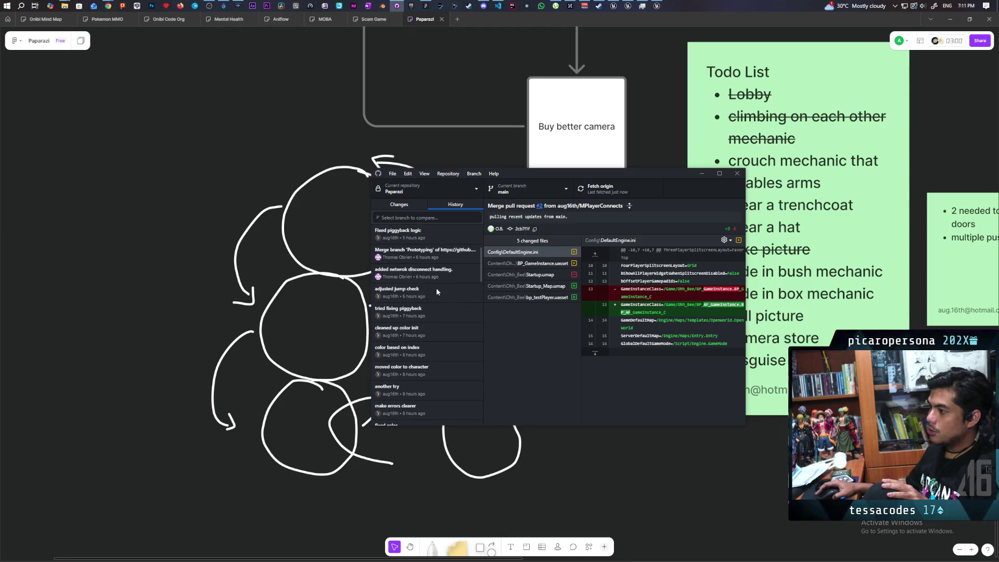
pyautogui.scroll(-1, 441, 295)
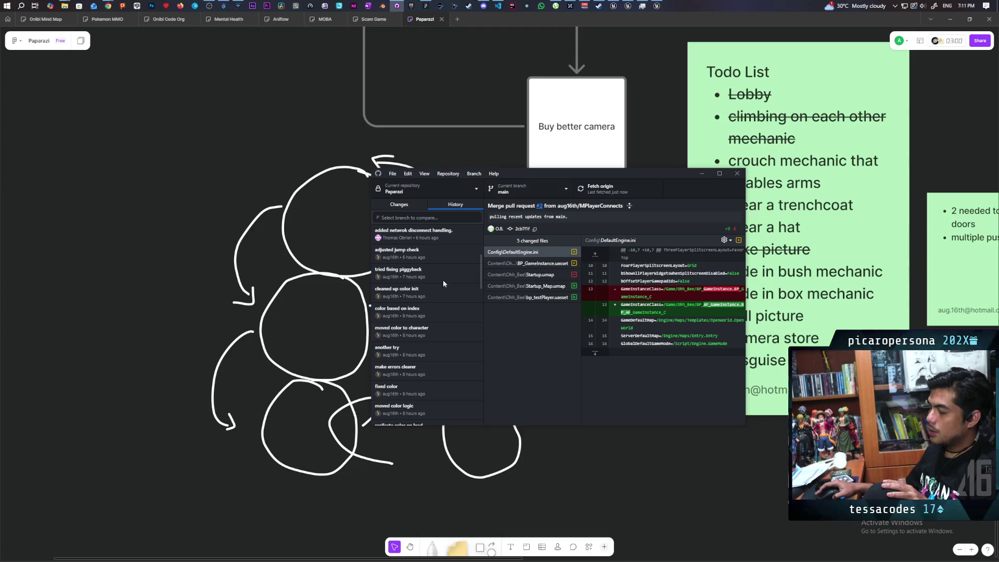
pyautogui.scroll(-1, 440, 296)
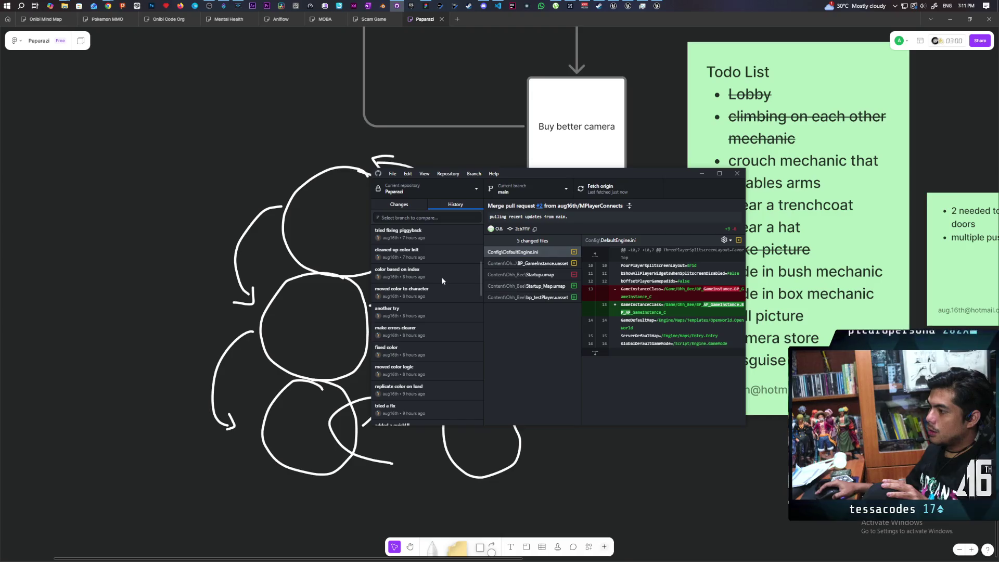
pyautogui.scroll(-3, 447, 292)
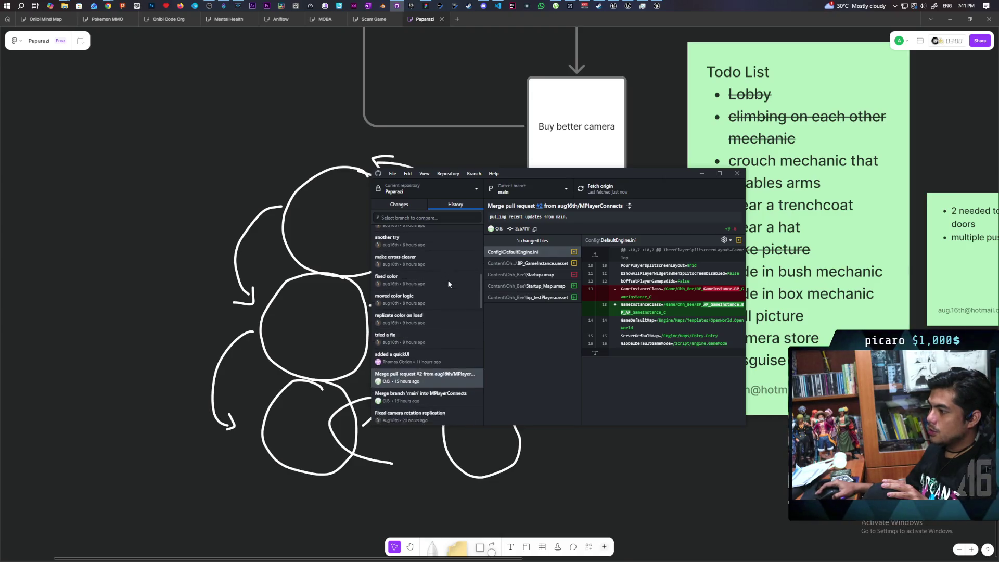
pyautogui.scroll(5, 438, 295)
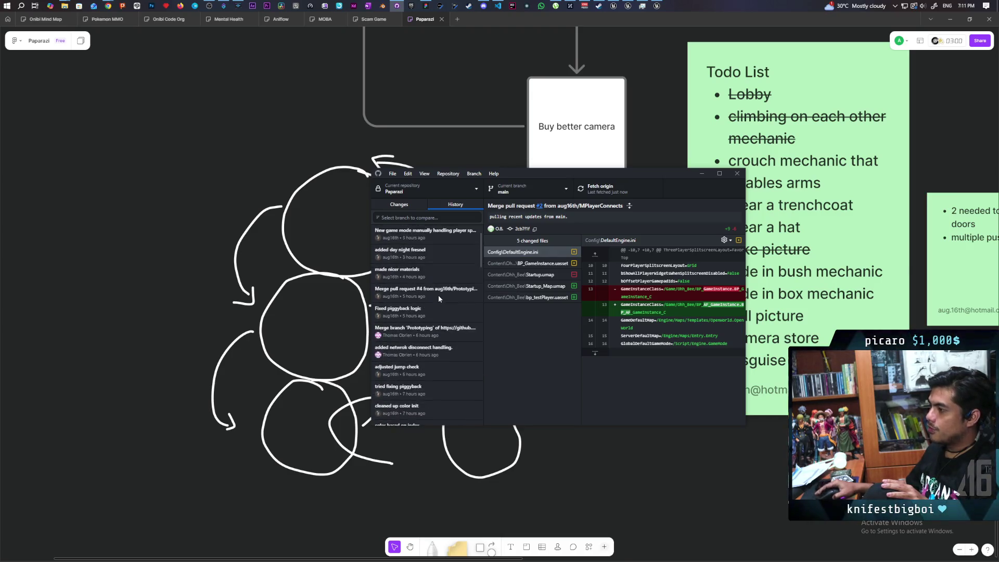
pyautogui.click(399, 204)
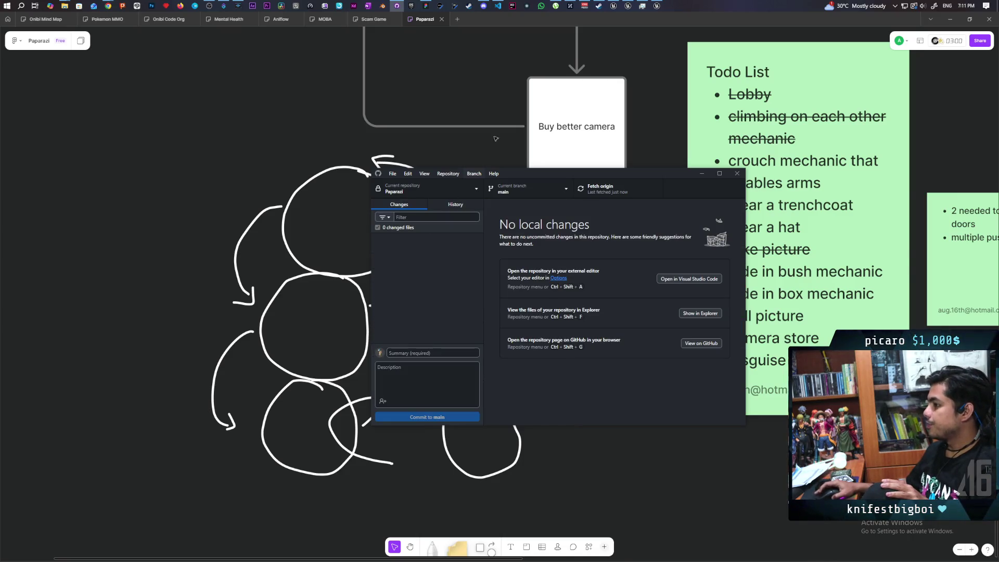
pyautogui.click(552, 126)
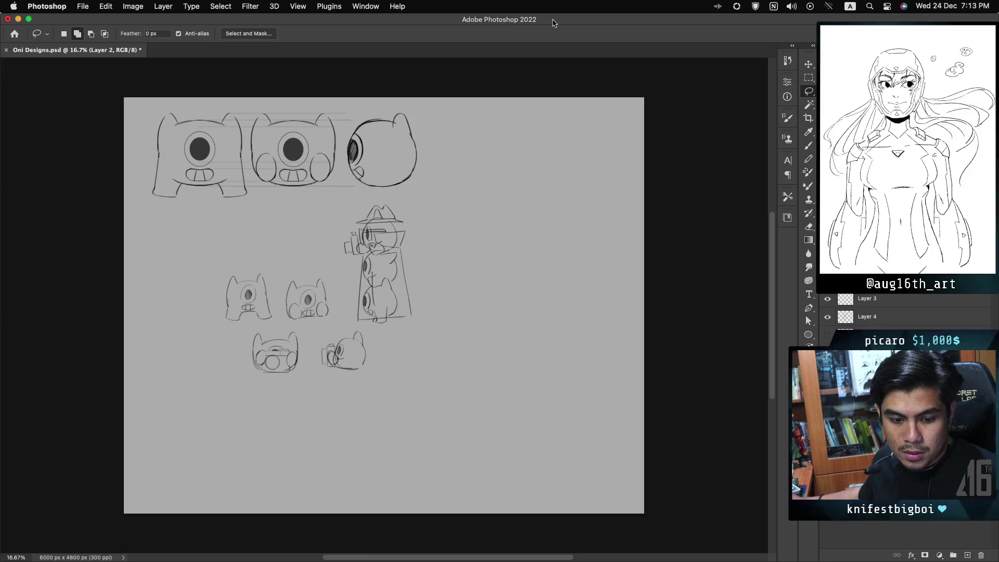
# With the Brush zoomed in, draw a dome outline right of the tall sketch.
pyautogui.press('b')
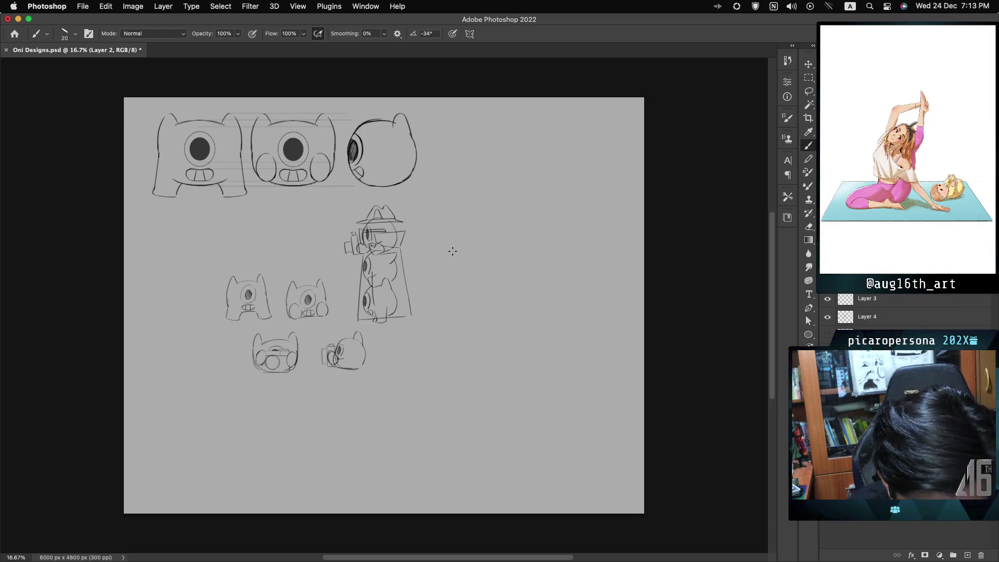
pyautogui.moveTo(437, 211); pyautogui.dragTo(484, 353)
pyautogui.press('super+z')
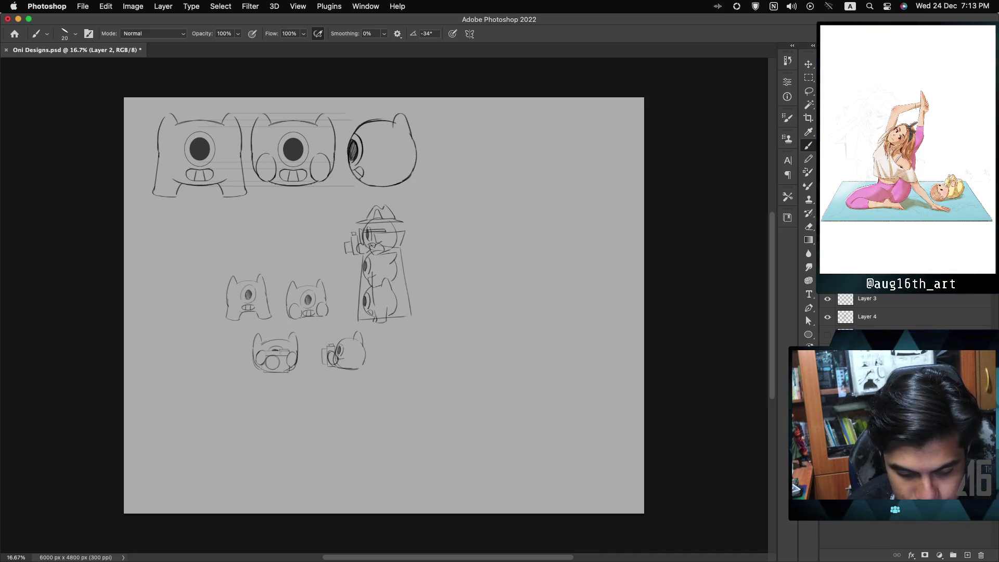
pyautogui.press('super+equal')
pyautogui.press('super+equal')
pyautogui.press('super+equal')
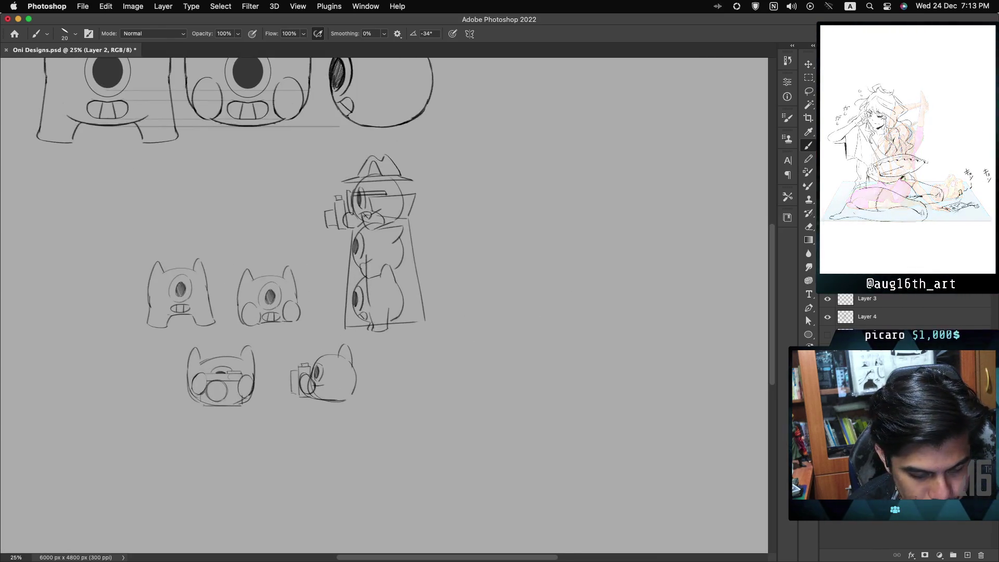
pyautogui.moveTo(538, 314)
pyautogui.mouseDown()
pyautogui.moveTo(602, 223)
pyautogui.moveTo(651, 276)
pyautogui.moveTo(626, 322)
pyautogui.mouseUp()
pyautogui.press('super+z')
pyautogui.press('super+z')
pyautogui.press('super+z')
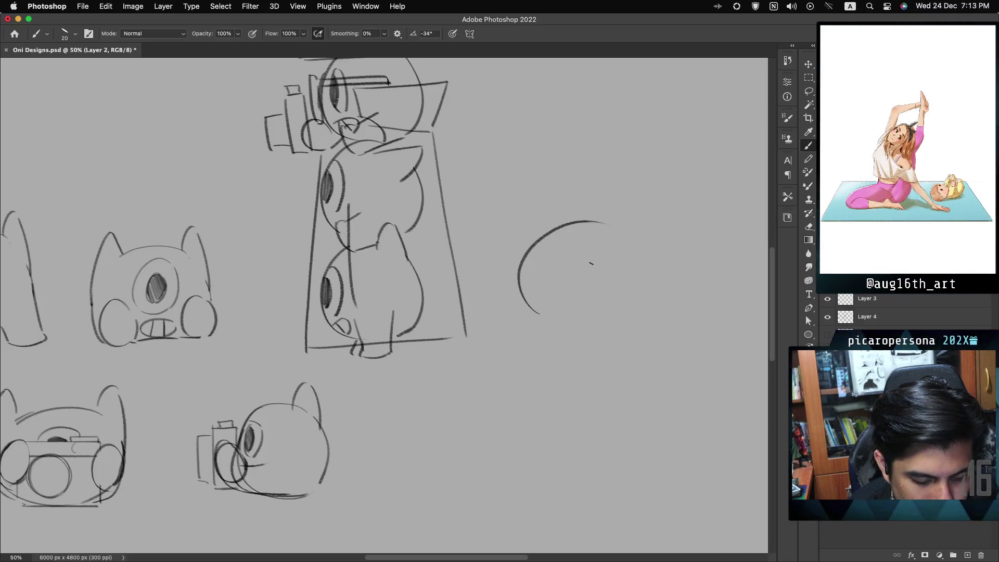
pyautogui.moveTo(532, 314); pyautogui.dragTo(639, 310)
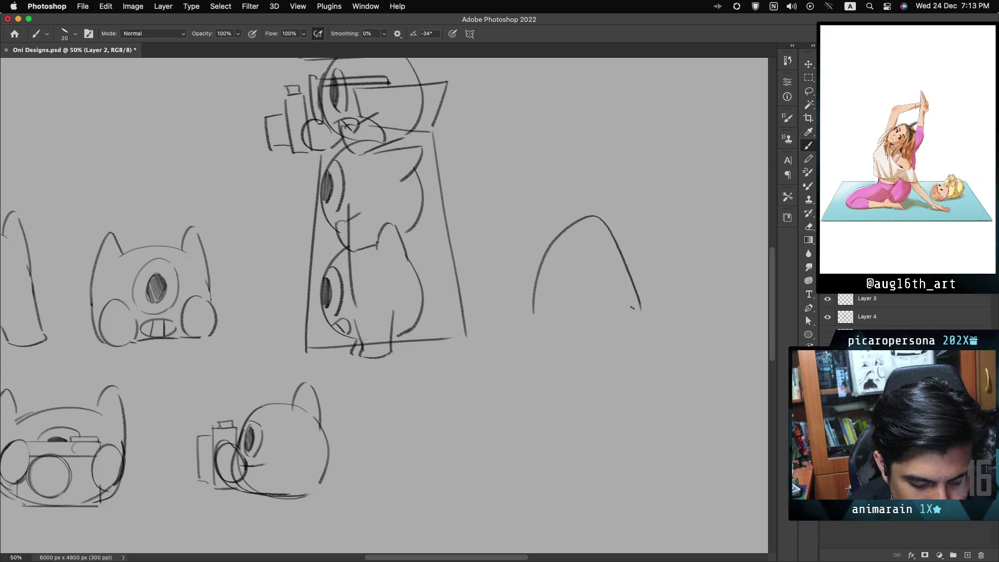
pyautogui.press('super+z')
pyautogui.moveTo(521, 317)
pyautogui.mouseDown()
pyautogui.moveTo(588, 222)
pyautogui.moveTo(661, 313)
pyautogui.mouseUp()
pyautogui.click(541, 322)
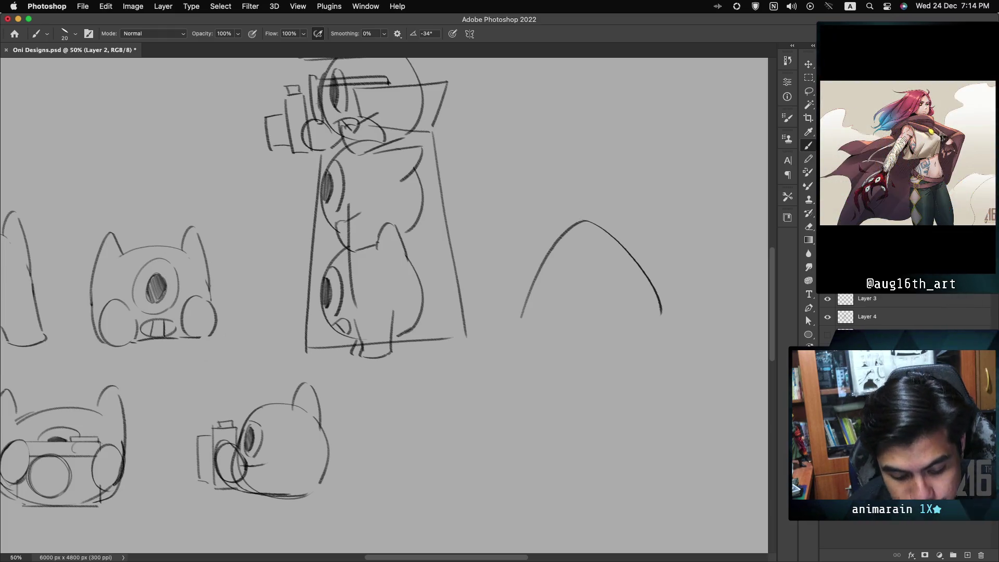
# Add the arched base, slanted sides and legs under the dome.
pyautogui.moveTo(559, 328); pyautogui.dragTo(635, 325)
pyautogui.moveTo(520, 315); pyautogui.dragTo(521, 347)
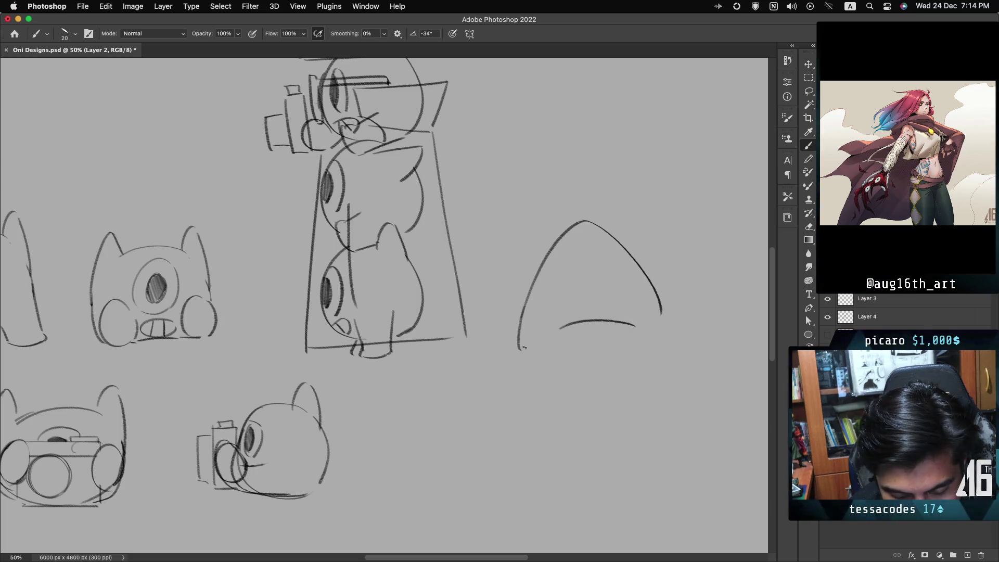
pyautogui.hotkey('ctrl', 'z')
pyautogui.moveTo(532, 287)
pyautogui.mouseDown()
pyautogui.moveTo(511, 350)
pyautogui.moveTo(555, 351)
pyautogui.mouseUp()
pyautogui.moveTo(660, 312)
pyautogui.mouseDown()
pyautogui.moveTo(675, 345)
pyautogui.moveTo(629, 352)
pyautogui.mouseUp()
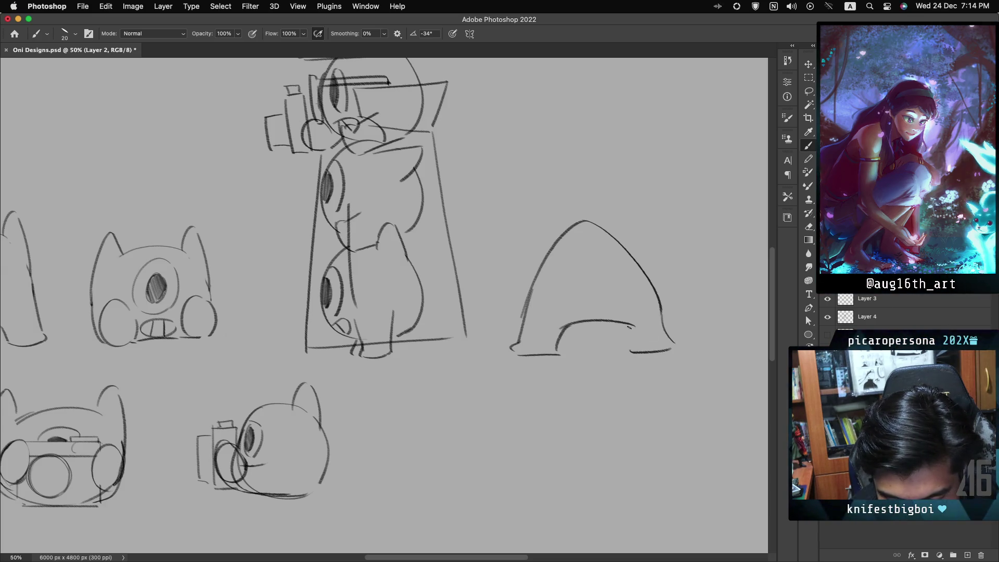
pyautogui.moveTo(630, 326); pyautogui.dragTo(631, 350)
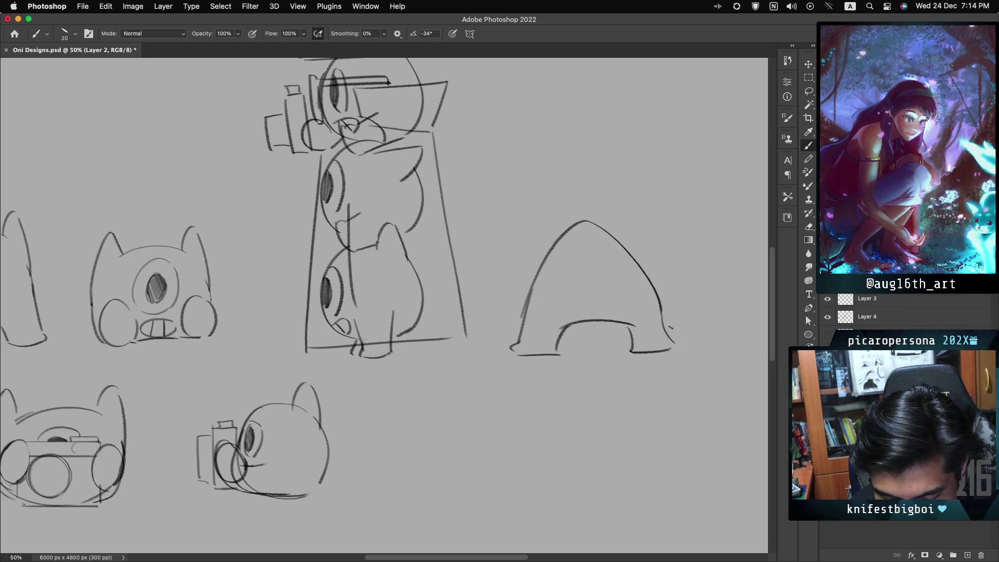
pyautogui.moveTo(661, 304); pyautogui.dragTo(675, 344)
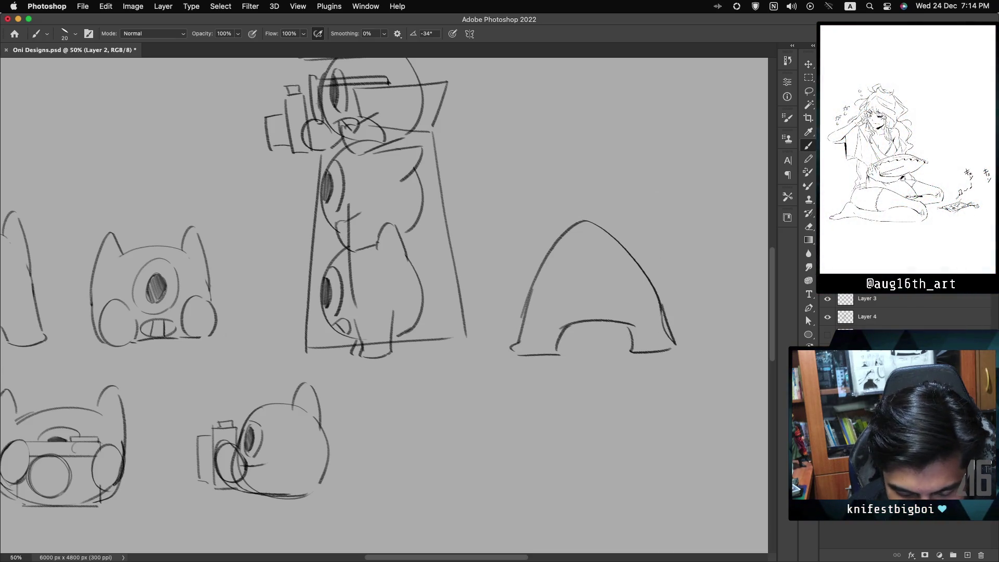
# Draw a hatch-shaded eye, a mouth with a tooth, and try a horn on the dome.
pyautogui.moveTo(588, 242); pyautogui.dragTo(572, 293)
pyautogui.hotkey('ctrl', 'z')
pyautogui.moveTo(592, 239); pyautogui.dragTo(603, 248)
pyautogui.hotkey('ctrl', 'z')
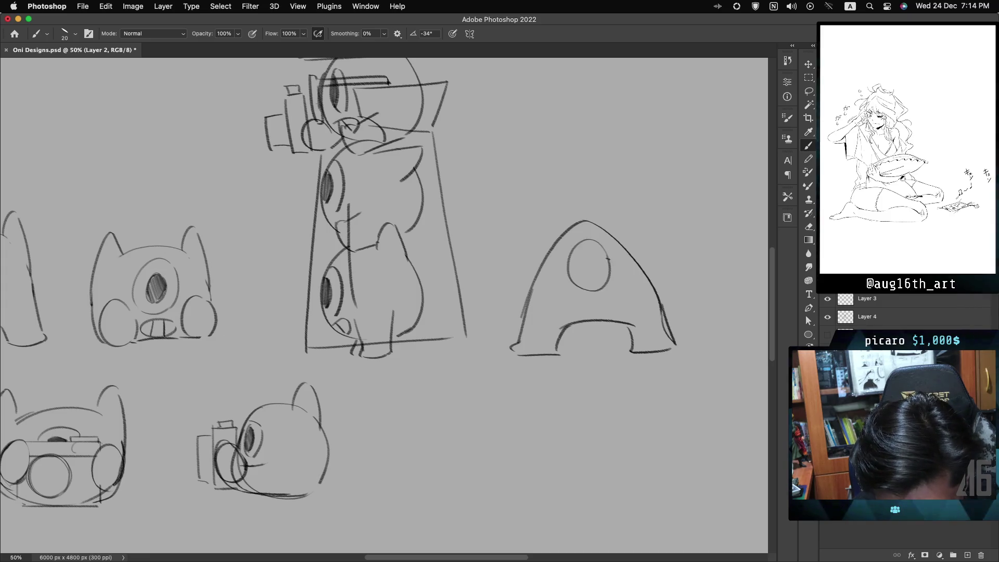
pyautogui.moveTo(591, 254)
pyautogui.mouseDown()
pyautogui.moveTo(578, 271)
pyautogui.moveTo(591, 251)
pyautogui.mouseUp()
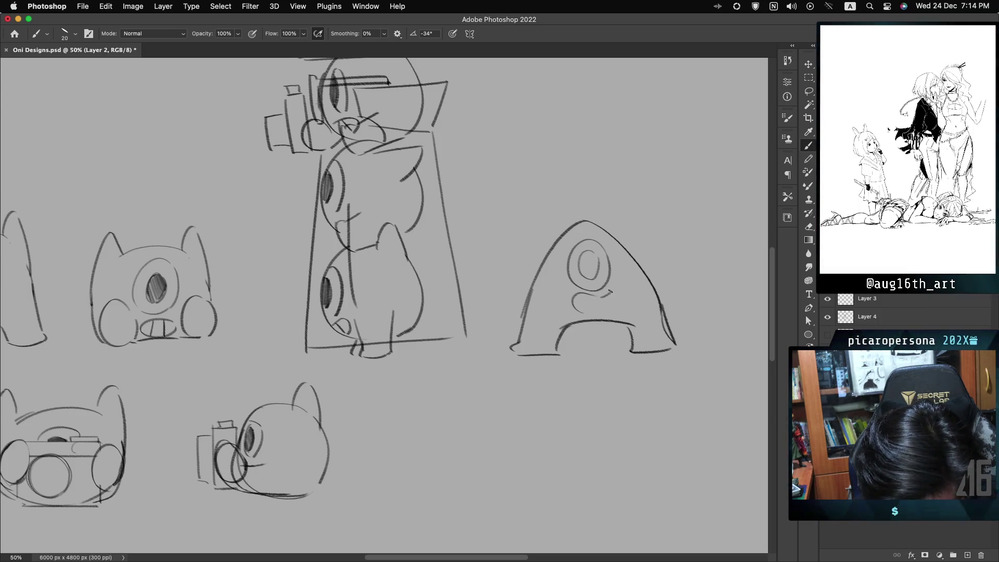
pyautogui.moveTo(587, 295); pyautogui.dragTo(619, 304)
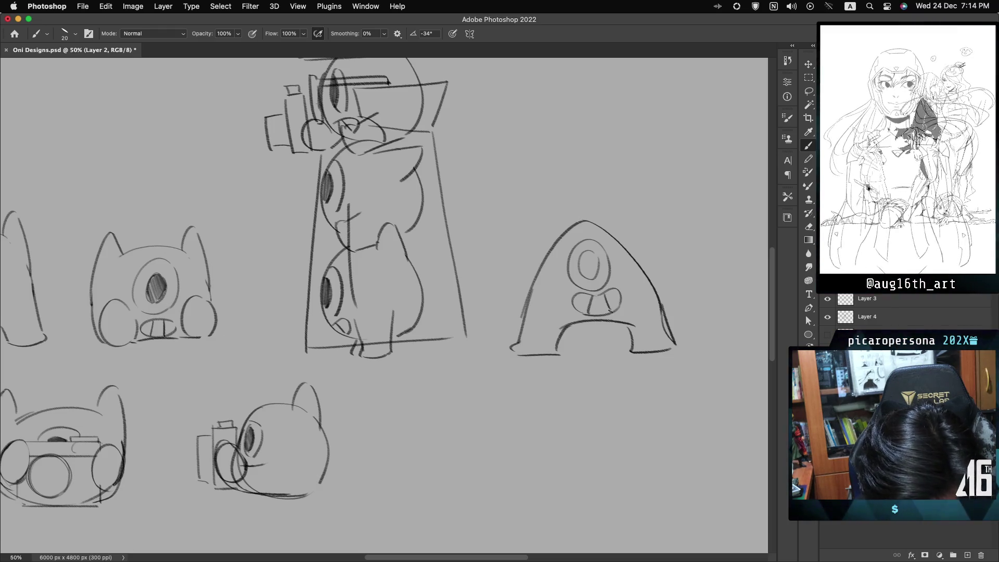
pyautogui.moveTo(607, 300); pyautogui.dragTo(609, 313)
pyautogui.moveTo(586, 251)
pyautogui.mouseDown()
pyautogui.moveTo(584, 262)
pyautogui.moveTo(596, 259)
pyautogui.mouseUp()
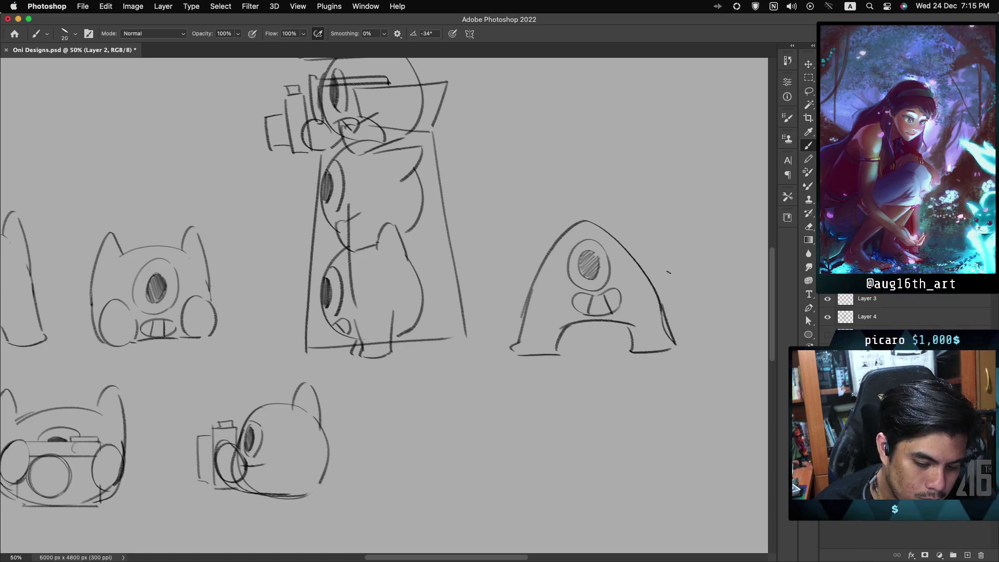
pyautogui.moveTo(615, 239)
pyautogui.mouseDown()
pyautogui.moveTo(628, 214)
pyautogui.moveTo(644, 266)
pyautogui.mouseUp()
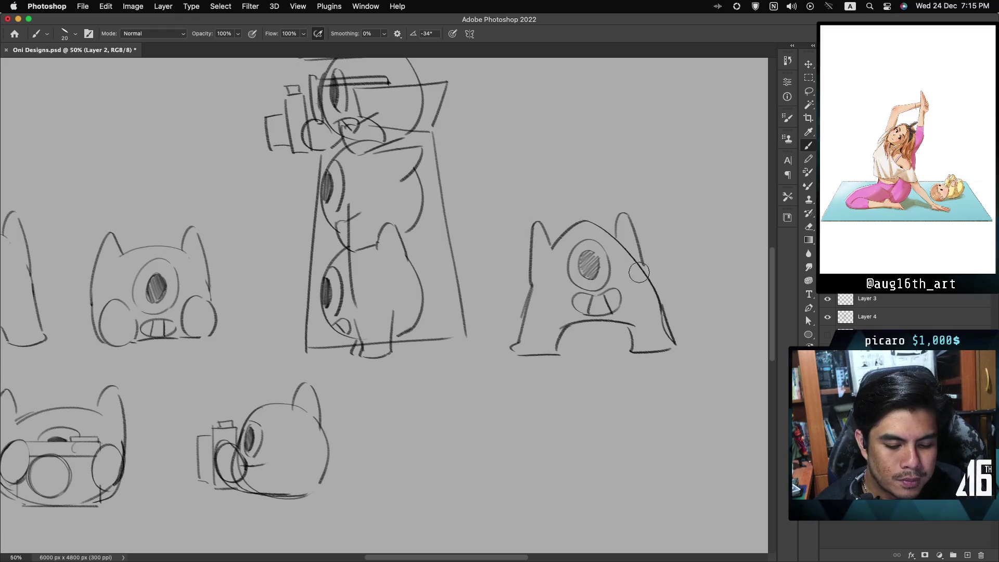
pyautogui.press('super+z')
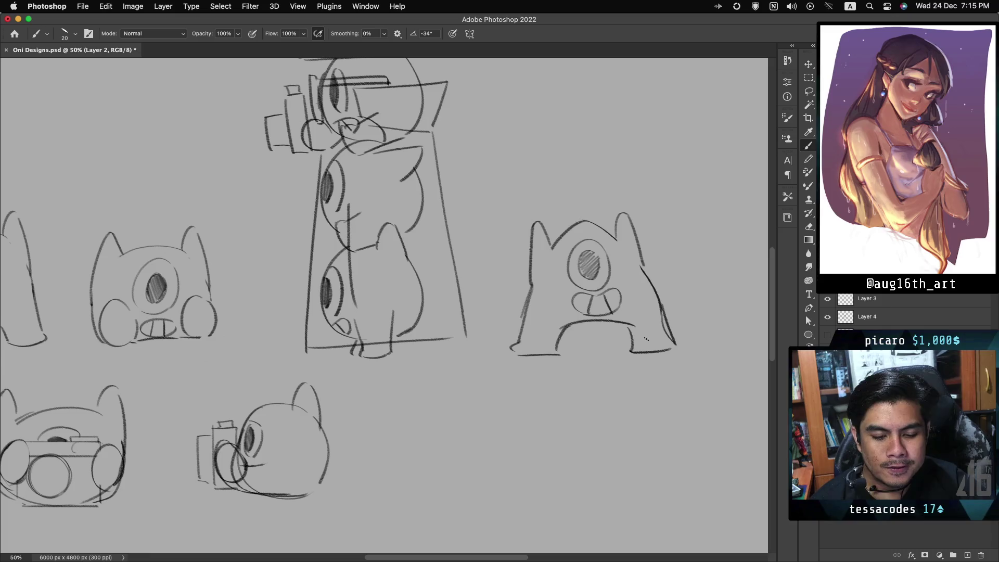
# Outline a new rounded creature with an arch between its legs above the dome sketch.
pyautogui.hscroll(4, 645, 339)
pyautogui.scroll(5, 645, 338)
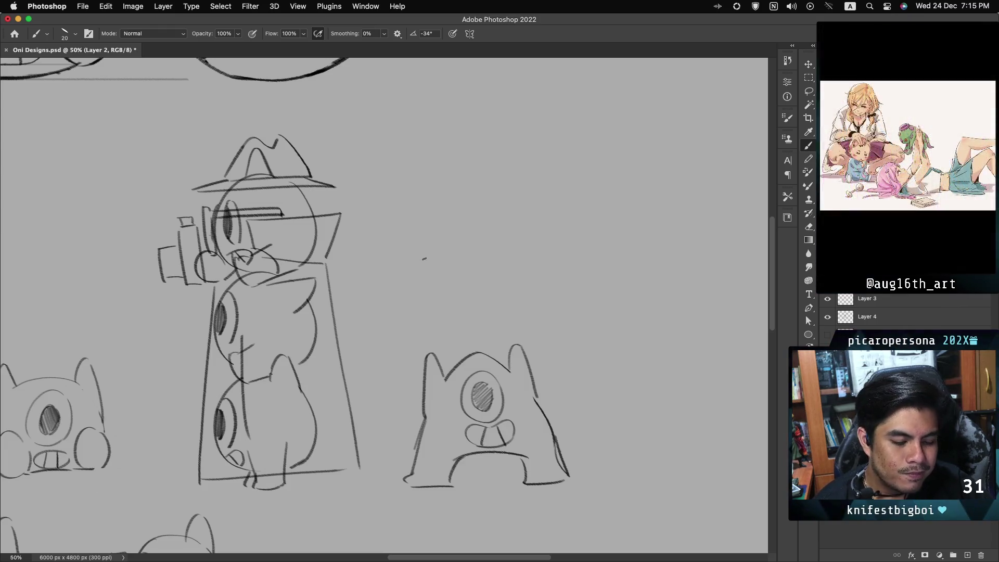
pyautogui.moveTo(428, 283)
pyautogui.mouseDown()
pyautogui.moveTo(431, 197)
pyautogui.moveTo(540, 181)
pyautogui.mouseUp()
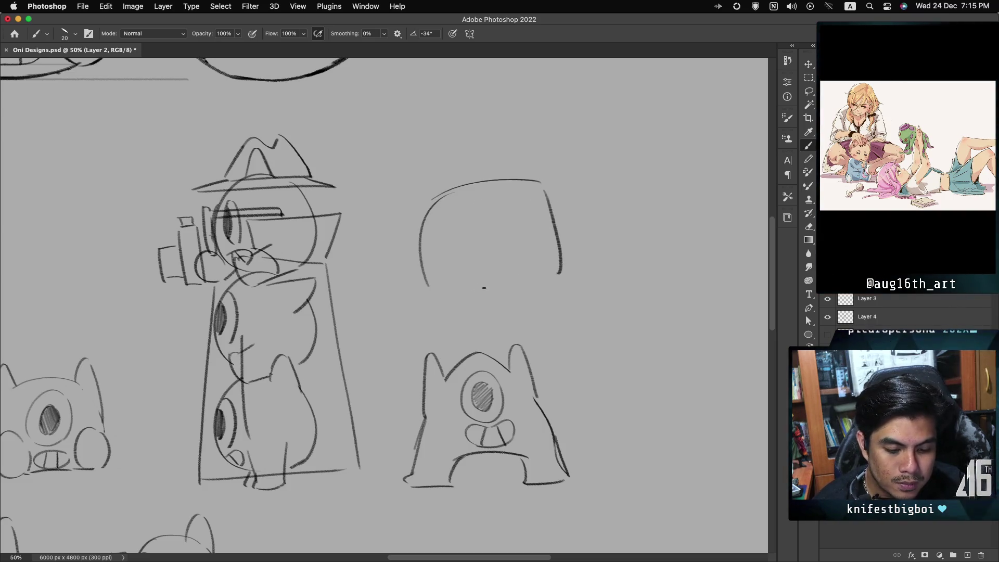
pyautogui.moveTo(464, 290); pyautogui.dragTo(530, 284)
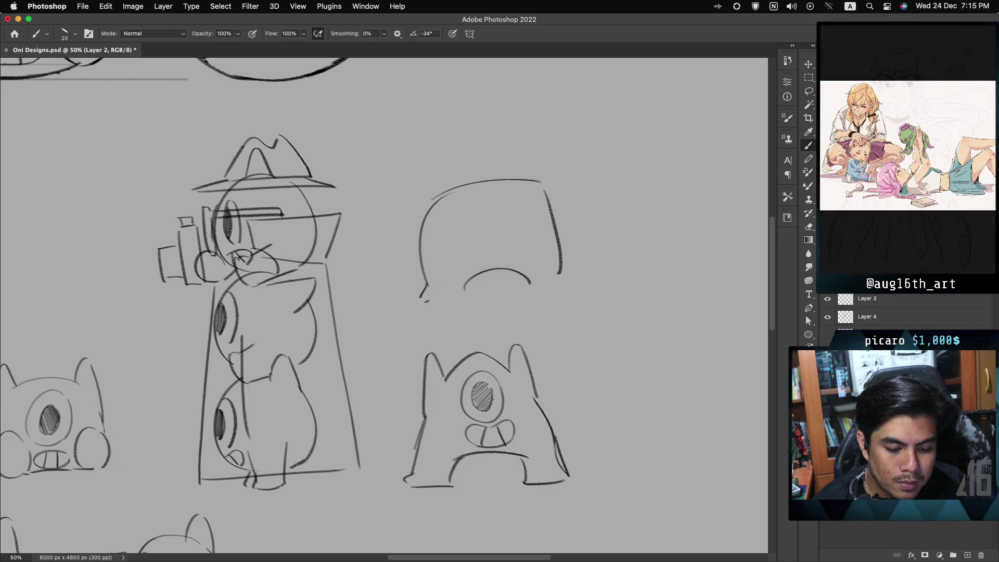
pyautogui.moveTo(427, 284); pyautogui.dragTo(463, 298)
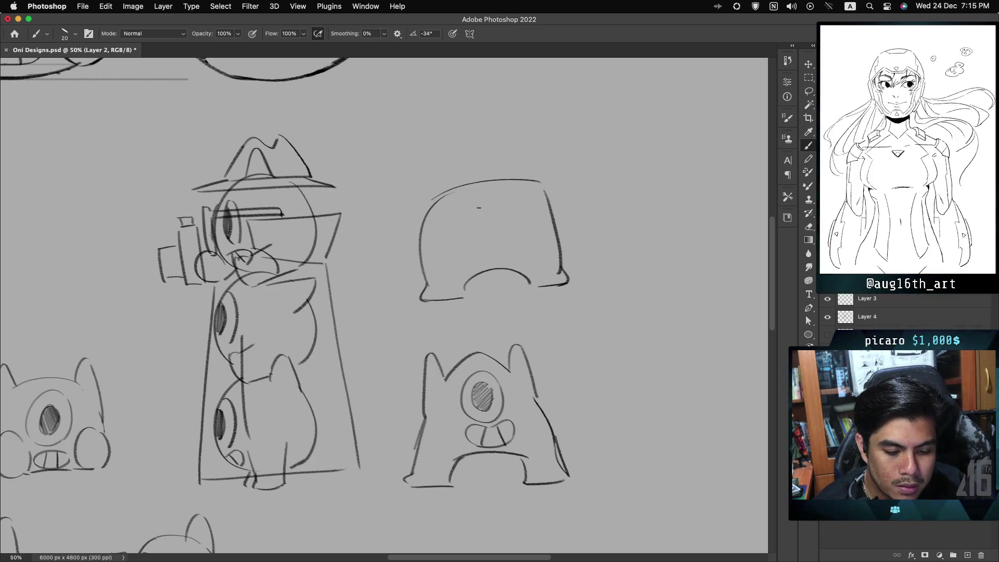
# Draw the new creature's two eyes and a nose beneath them.
pyautogui.moveTo(461, 199); pyautogui.dragTo(463, 205)
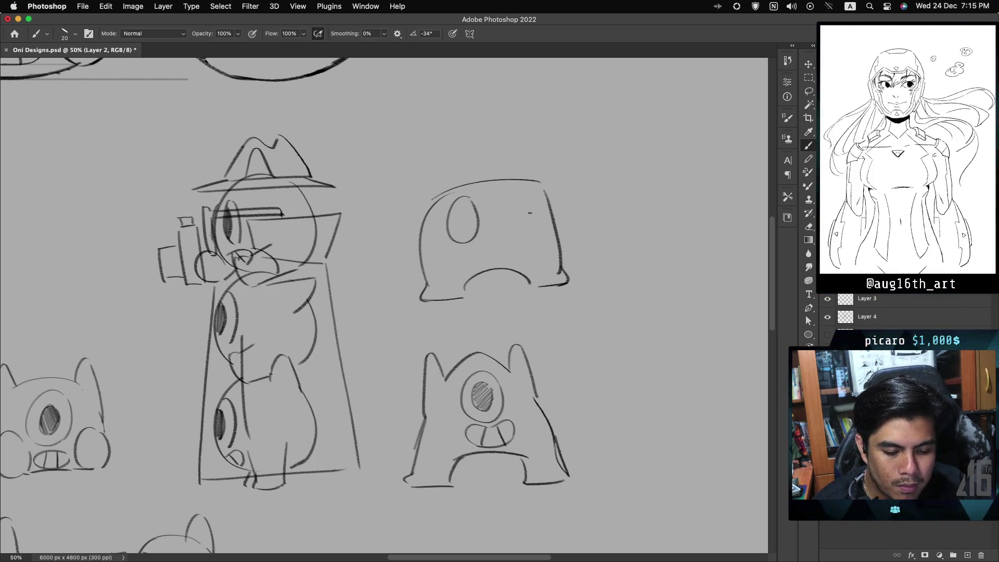
pyautogui.hotkey('ctrl', 'z')
pyautogui.moveTo(514, 192); pyautogui.dragTo(516, 193)
pyautogui.moveTo(477, 245)
pyautogui.mouseDown()
pyautogui.moveTo(474, 259)
pyautogui.moveTo(508, 253)
pyautogui.mouseUp()
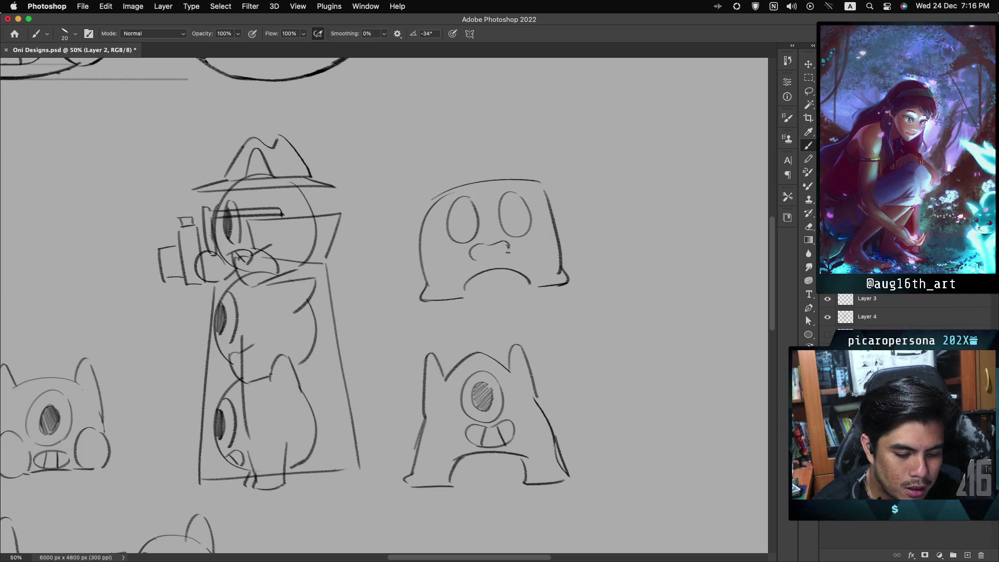
pyautogui.hotkey('ctrl', 'z')
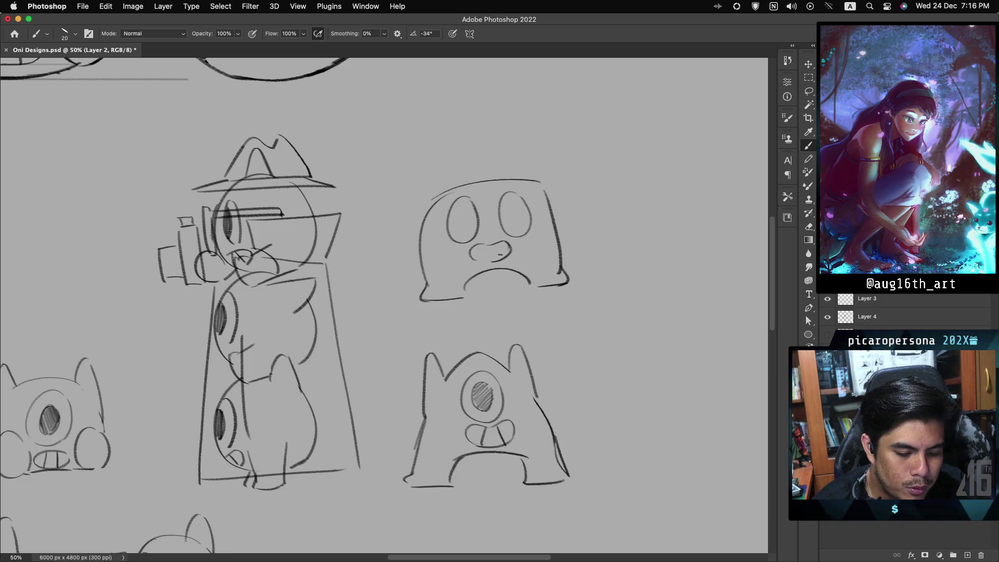
pyautogui.moveTo(484, 250); pyautogui.dragTo(501, 259)
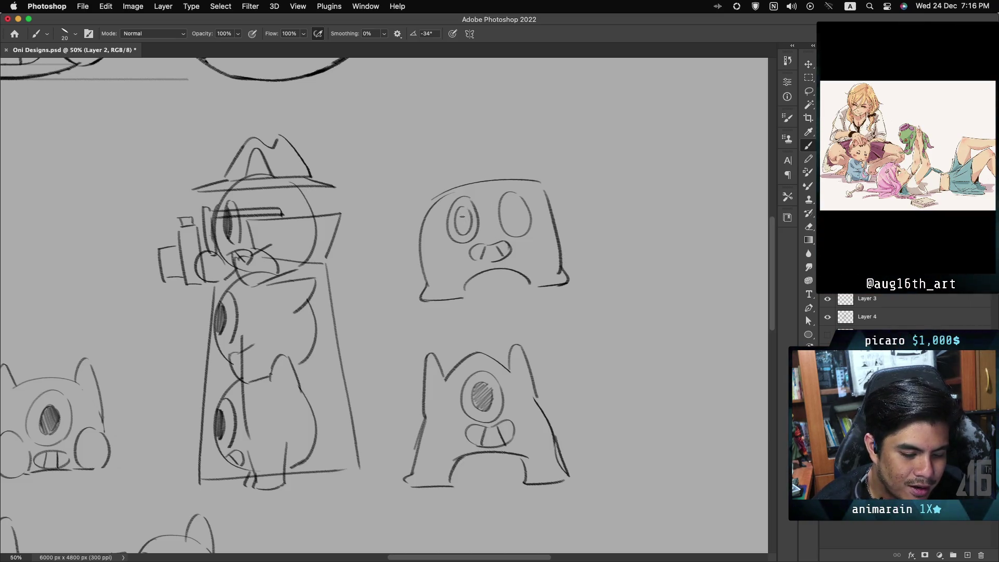
# Hatch-shade both eyes and add a narrow horn on top of its head.
pyautogui.moveTo(458, 210); pyautogui.dragTo(467, 232)
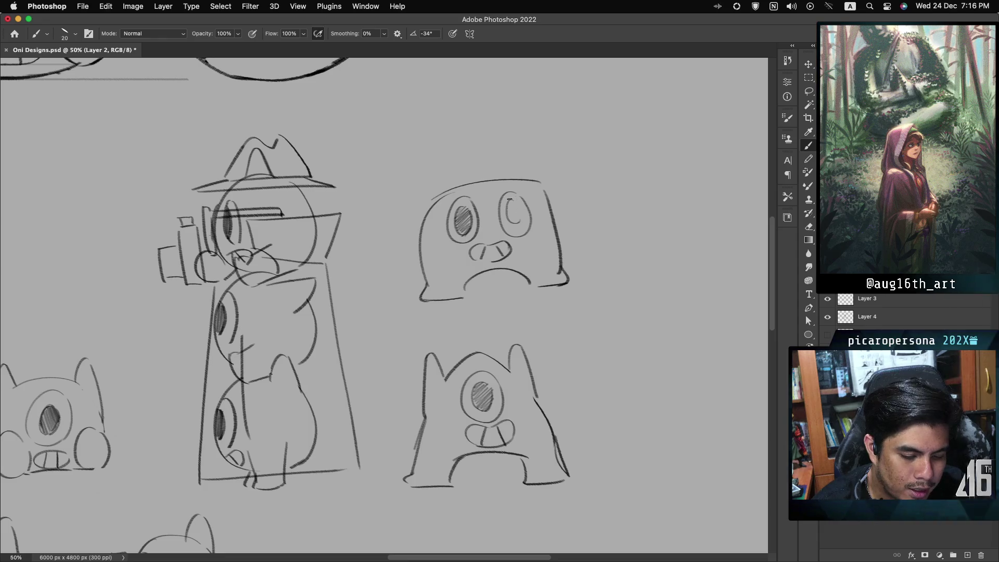
pyautogui.press('super+z')
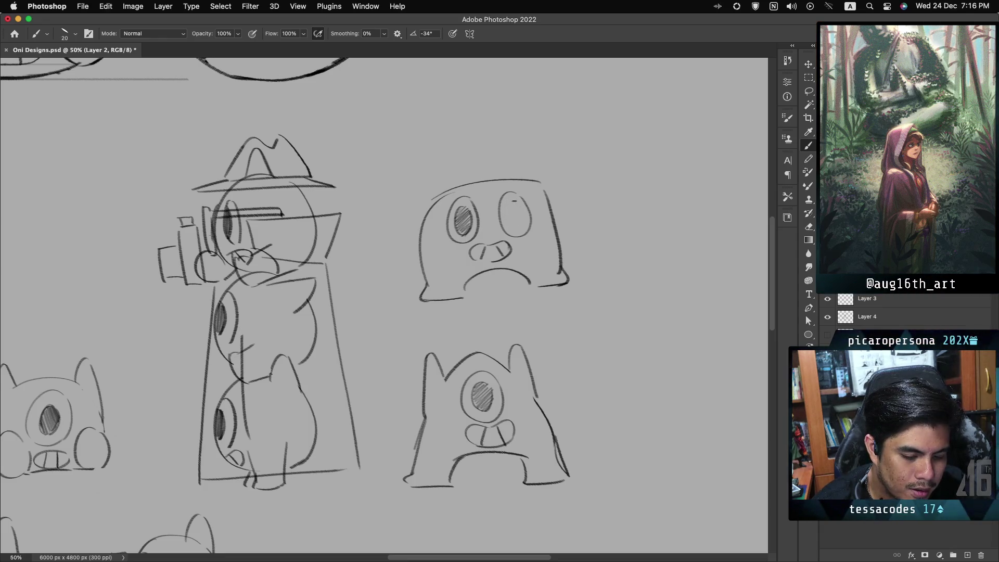
pyautogui.moveTo(511, 200); pyautogui.dragTo(521, 217)
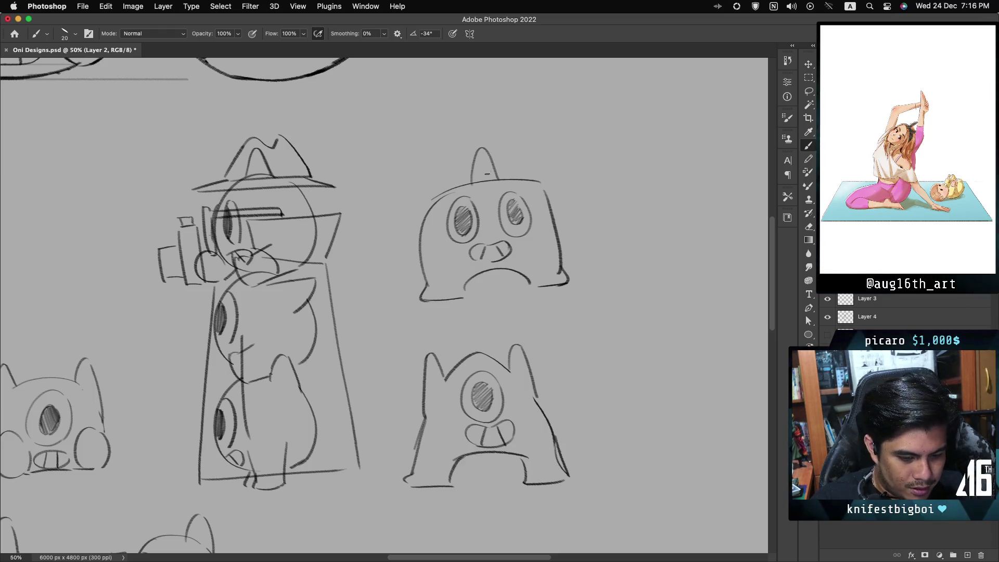
pyautogui.hotkey('ctrl', 'z')
pyautogui.moveTo(471, 180); pyautogui.dragTo(496, 172)
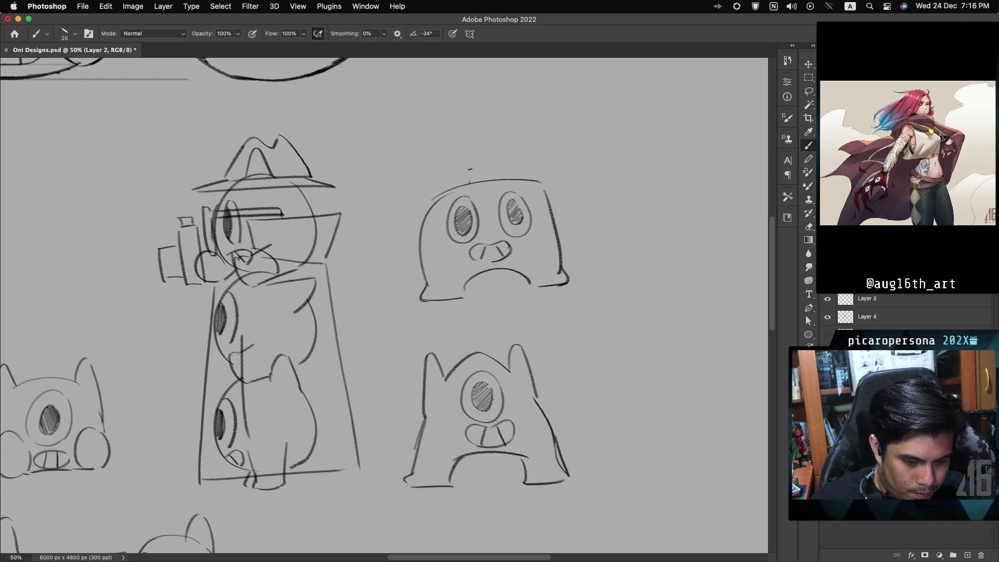
pyautogui.moveTo(470, 180)
pyautogui.mouseDown()
pyautogui.moveTo(501, 178)
pyautogui.moveTo(491, 175)
pyautogui.mouseUp()
pyautogui.hotkey('ctrl', 'z')
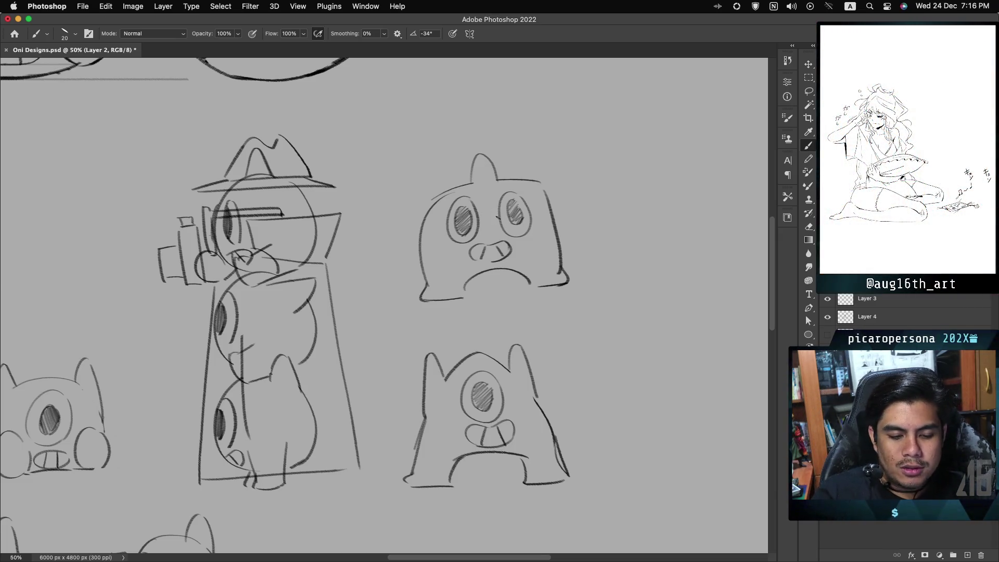
pyautogui.hscroll(5, 385, 281)
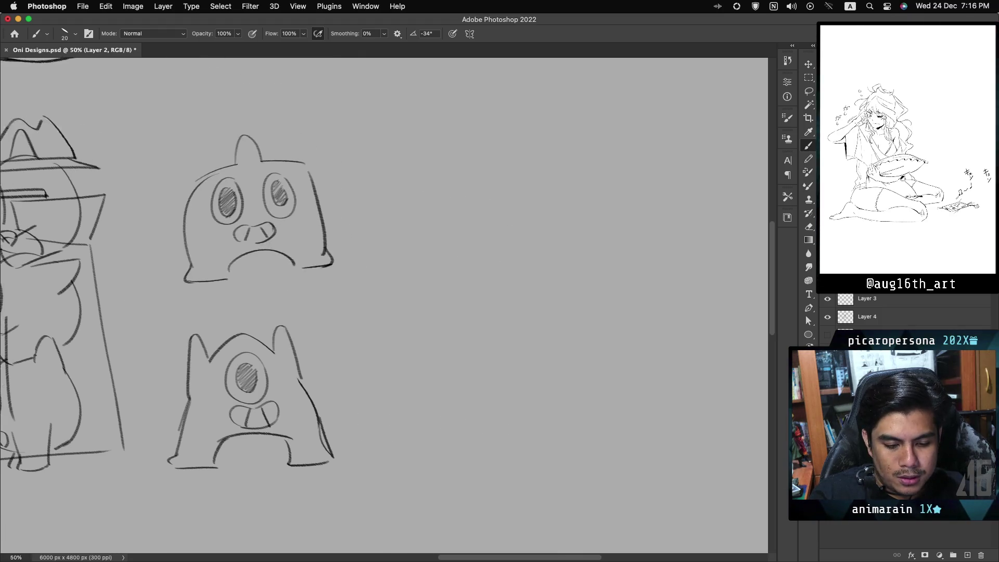
pyautogui.hscroll(-1, 385, 280)
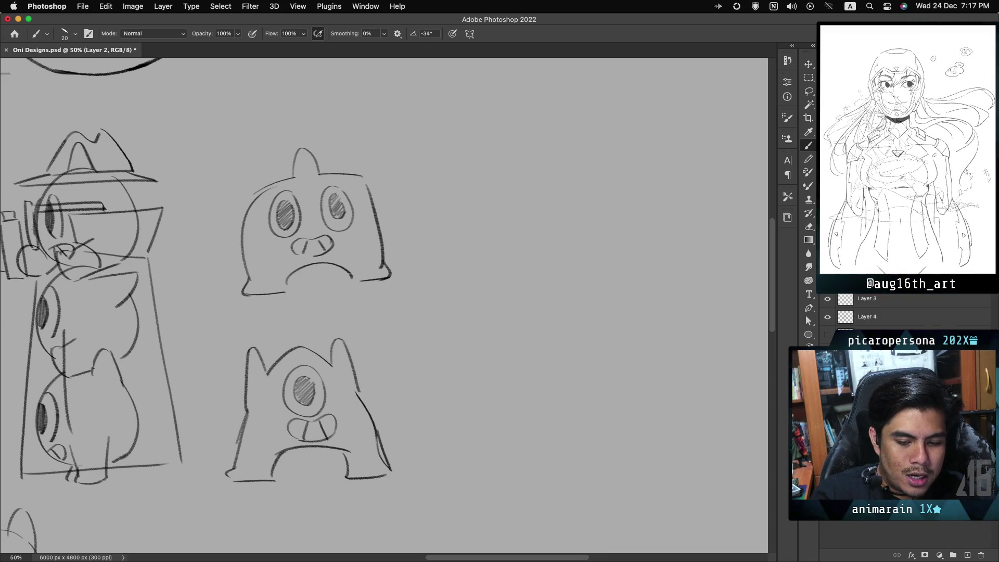
pyautogui.hscroll(-10, 384, 305)
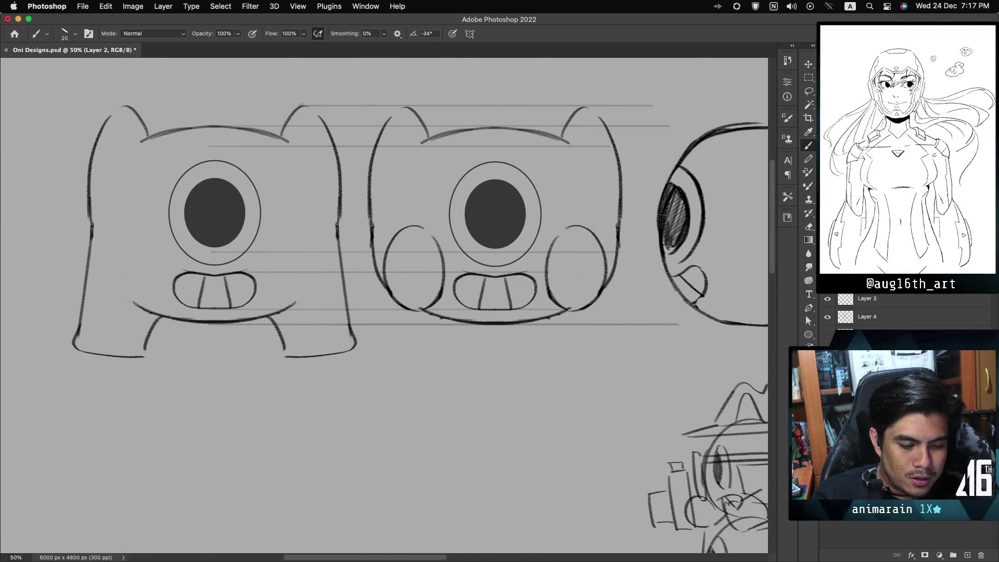
pyautogui.scroll(3, 383, 305)
pyautogui.hscroll(5, 384, 305)
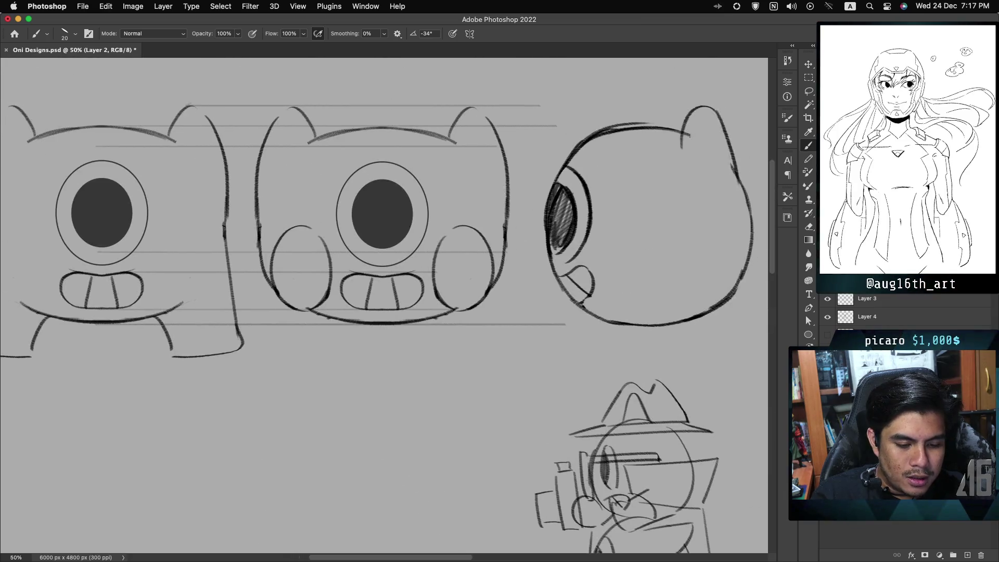
pyautogui.scroll(-1, 384, 305)
pyautogui.hscroll(7, 384, 305)
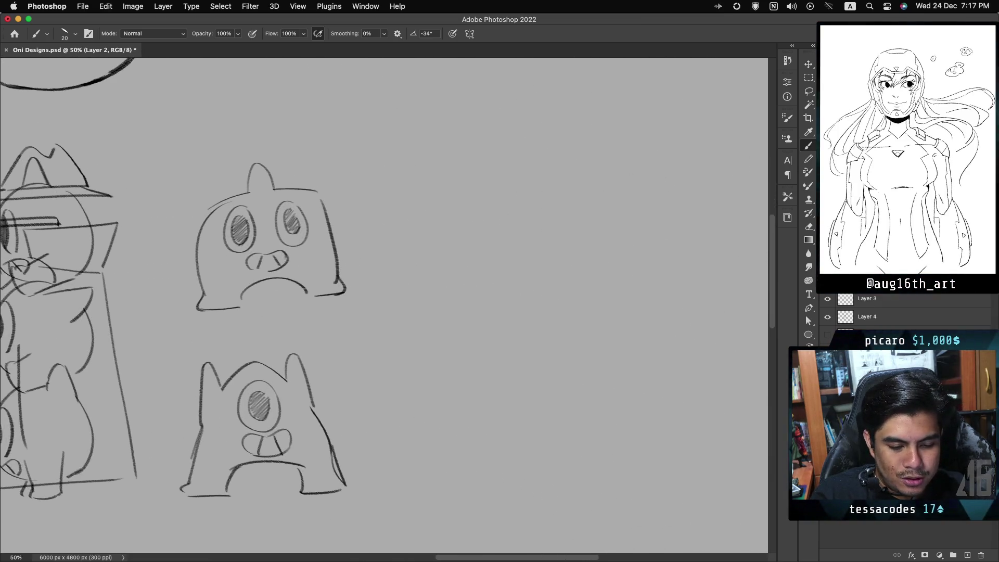
# Draw a round head with three hatch-shaded eyes right of the horned monster.
pyautogui.moveTo(505, 182)
pyautogui.mouseDown()
pyautogui.moveTo(424, 290)
pyautogui.moveTo(508, 291)
pyautogui.moveTo(431, 237)
pyautogui.moveTo(536, 286)
pyautogui.mouseUp()
pyautogui.press('super+z')
pyautogui.press('super+z')
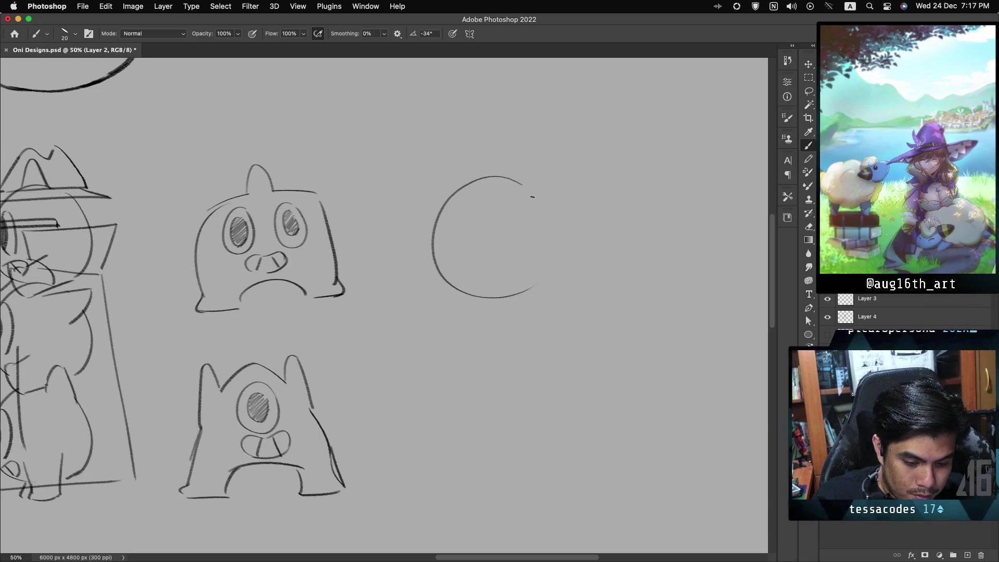
pyautogui.moveTo(532, 198); pyautogui.dragTo(540, 275)
pyautogui.moveTo(466, 213); pyautogui.dragTo(458, 248)
pyautogui.press('super+z')
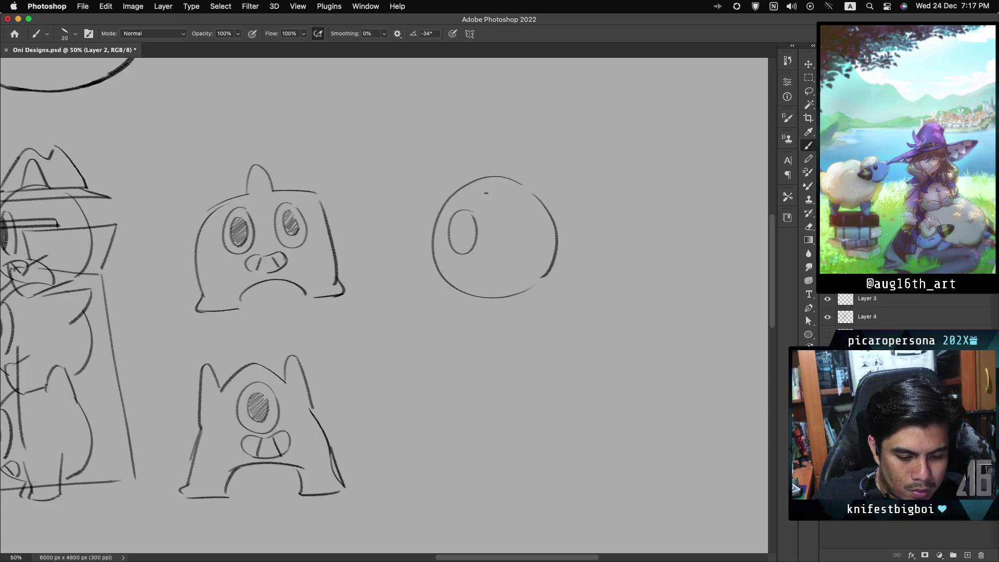
pyautogui.moveTo(496, 189)
pyautogui.mouseDown()
pyautogui.moveTo(483, 221)
pyautogui.moveTo(535, 227)
pyautogui.moveTo(538, 238)
pyautogui.mouseUp()
pyautogui.press('super+z')
pyautogui.moveTo(463, 222)
pyautogui.mouseDown()
pyautogui.moveTo(458, 238)
pyautogui.moveTo(477, 235)
pyautogui.mouseUp()
pyautogui.moveTo(497, 203); pyautogui.dragTo(500, 218)
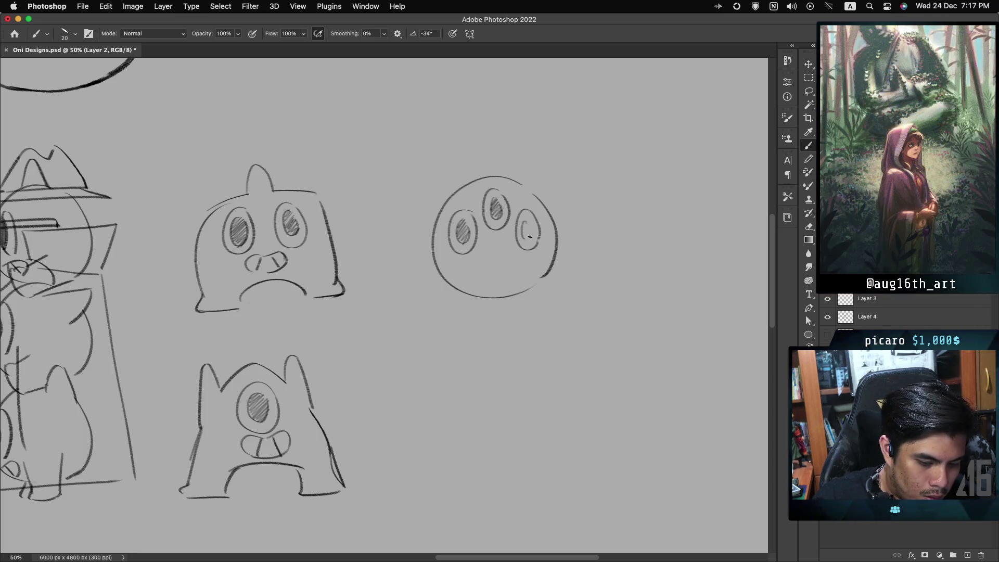
pyautogui.moveTo(531, 231); pyautogui.dragTo(530, 220)
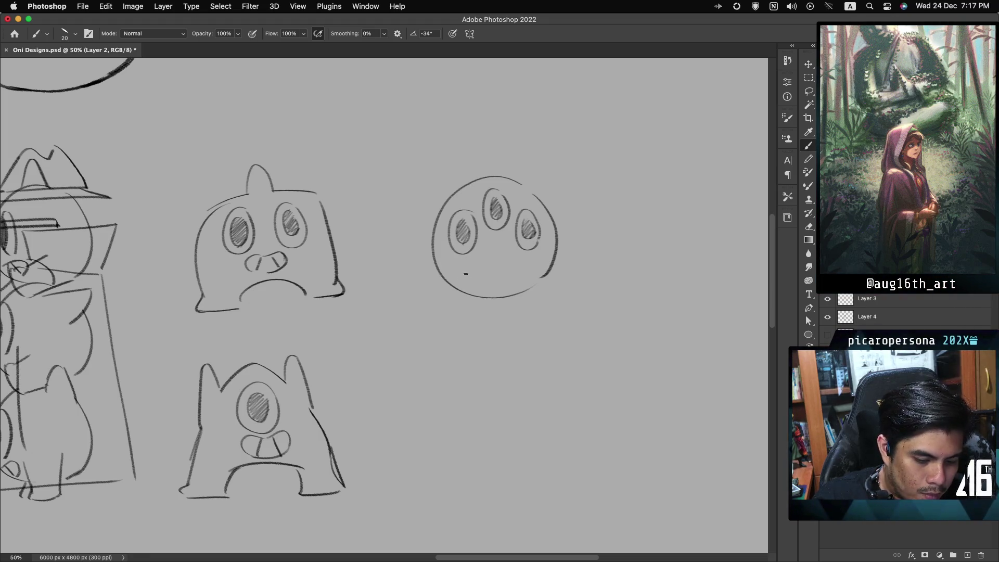
# Add a mouth with two teeth, pointed ears and stubby legs to the round creature.
pyautogui.moveTo(456, 261); pyautogui.dragTo(513, 279)
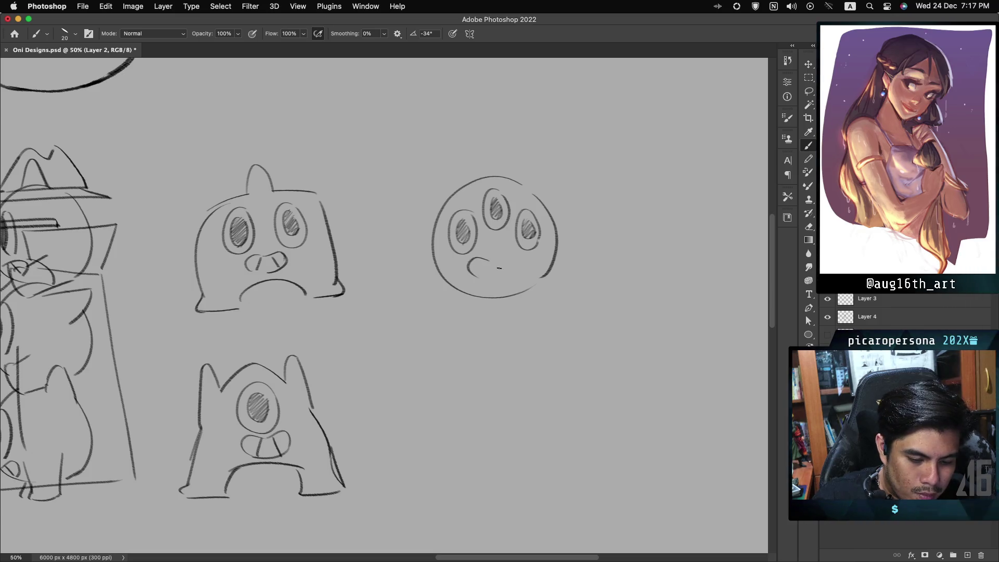
pyautogui.moveTo(488, 260); pyautogui.dragTo(517, 256)
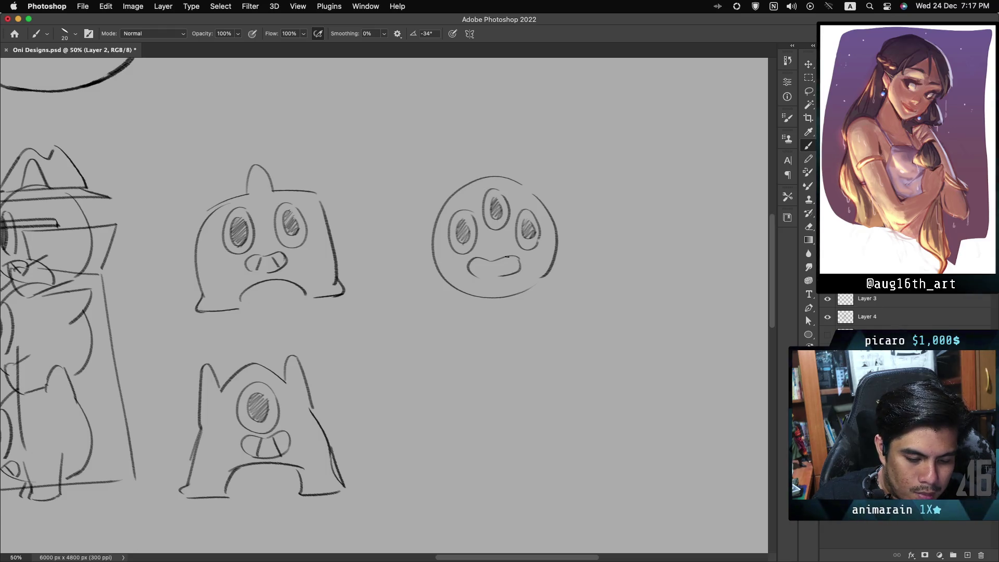
pyautogui.moveTo(485, 262)
pyautogui.mouseDown()
pyautogui.moveTo(481, 274)
pyautogui.moveTo(508, 272)
pyautogui.mouseUp()
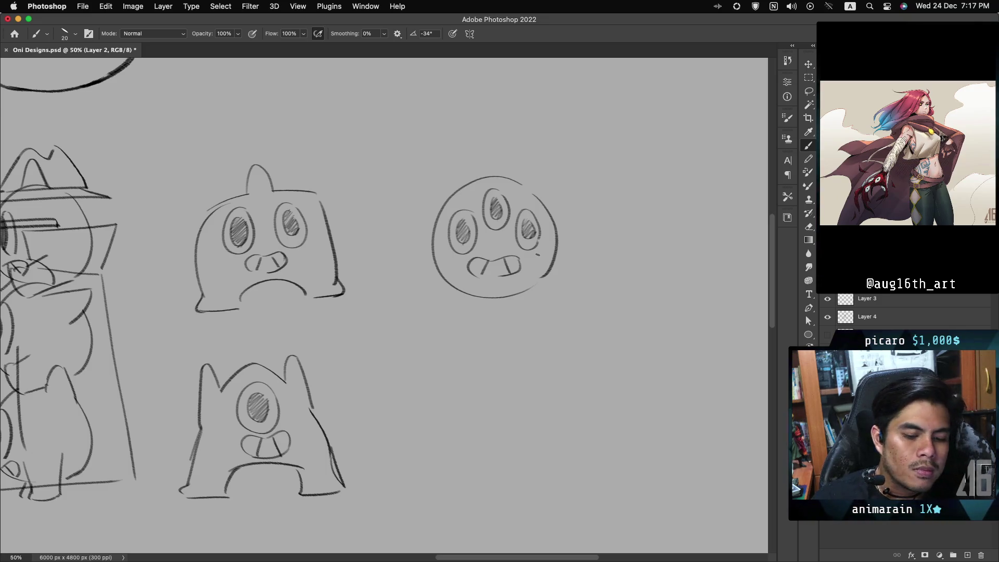
pyautogui.moveTo(430, 226); pyautogui.dragTo(458, 198)
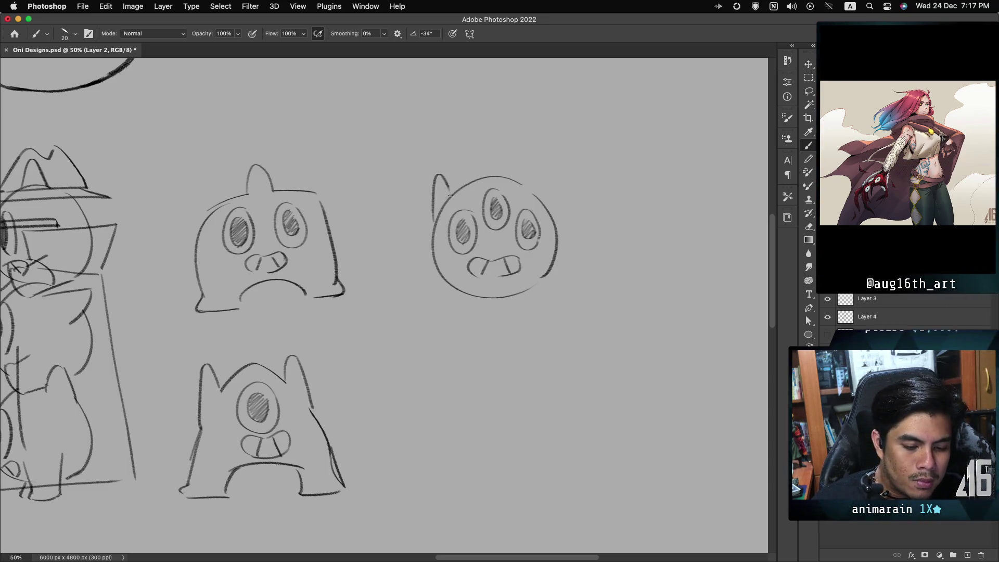
pyautogui.hotkey('ctrl', 'z')
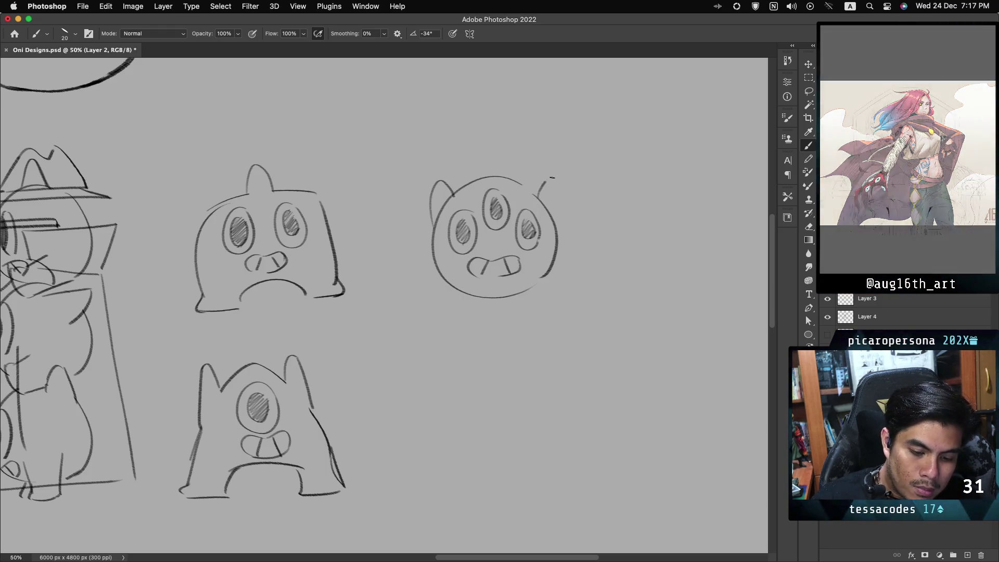
pyautogui.moveTo(553, 179); pyautogui.dragTo(557, 223)
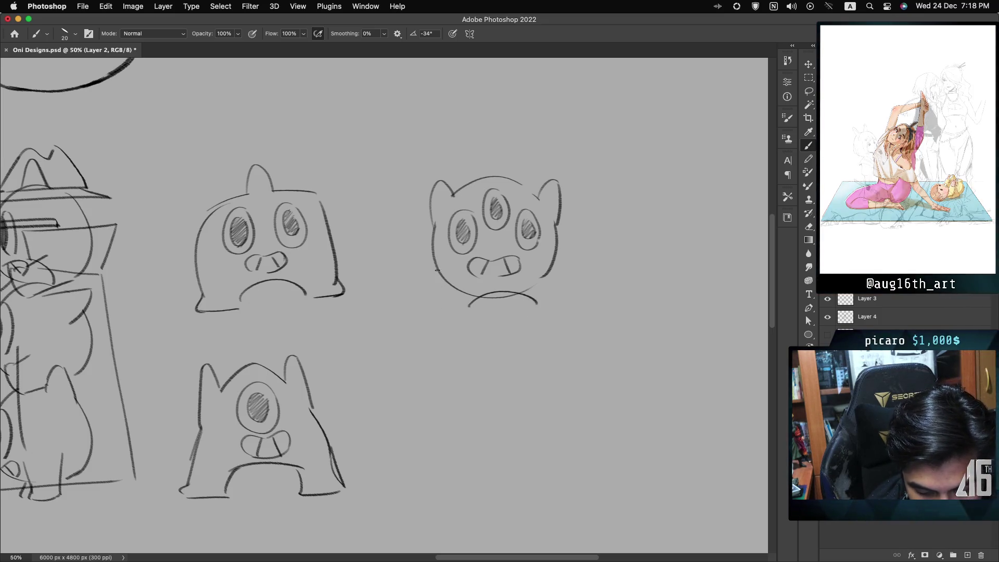
pyautogui.moveTo(439, 284); pyautogui.dragTo(435, 297)
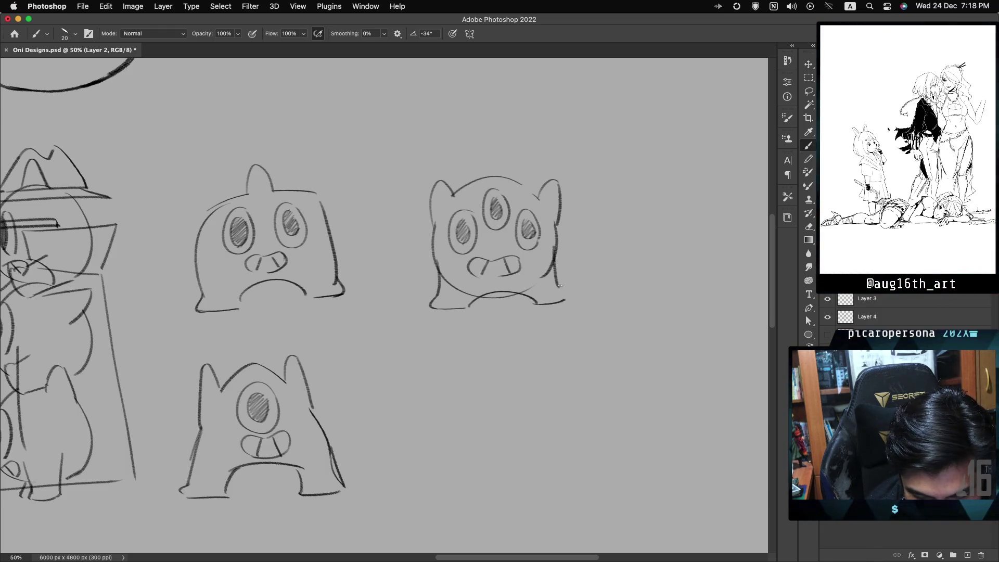
pyautogui.moveTo(560, 286); pyautogui.dragTo(568, 298)
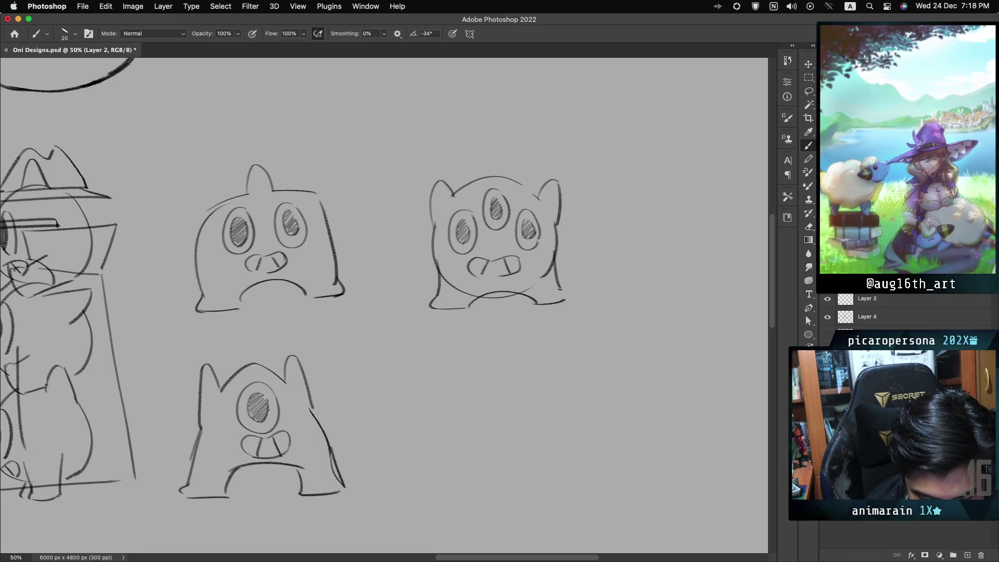
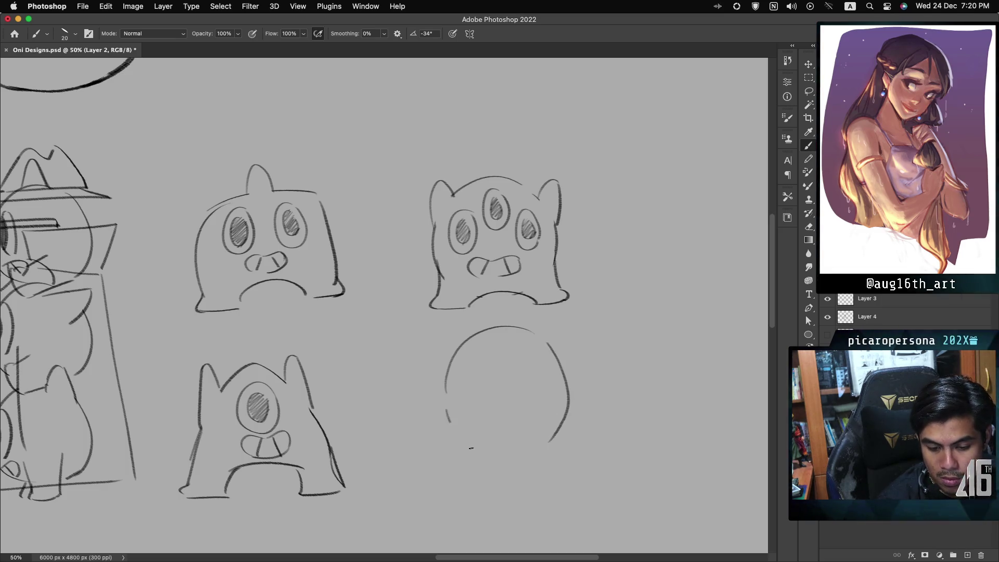
# Close the round head's lower-left side and redraw the misplaced inner arc higher.
pyautogui.moveTo(447, 388); pyautogui.dragTo(502, 448)
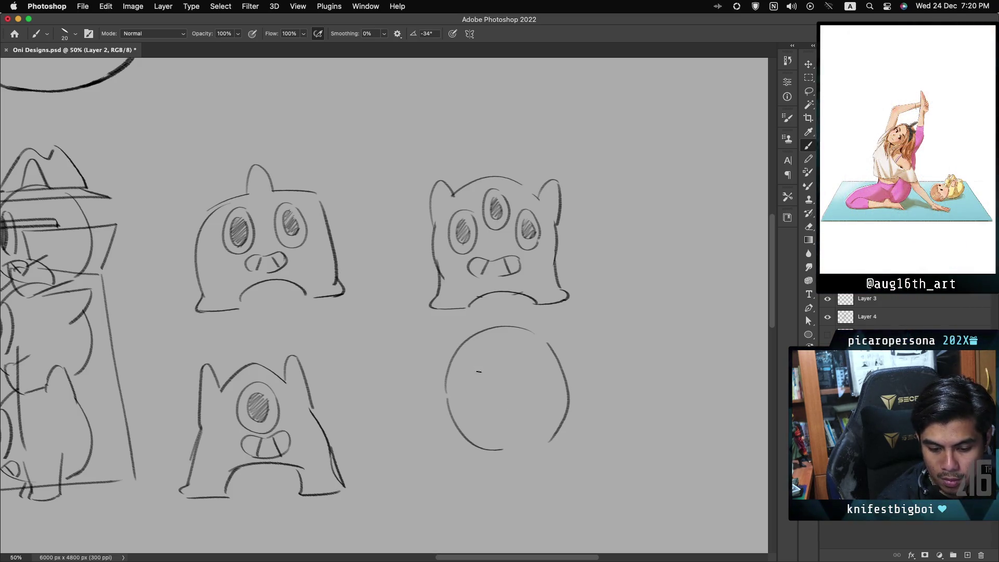
pyautogui.press('cmd+z')
pyautogui.moveTo(495, 358); pyautogui.dragTo(487, 375)
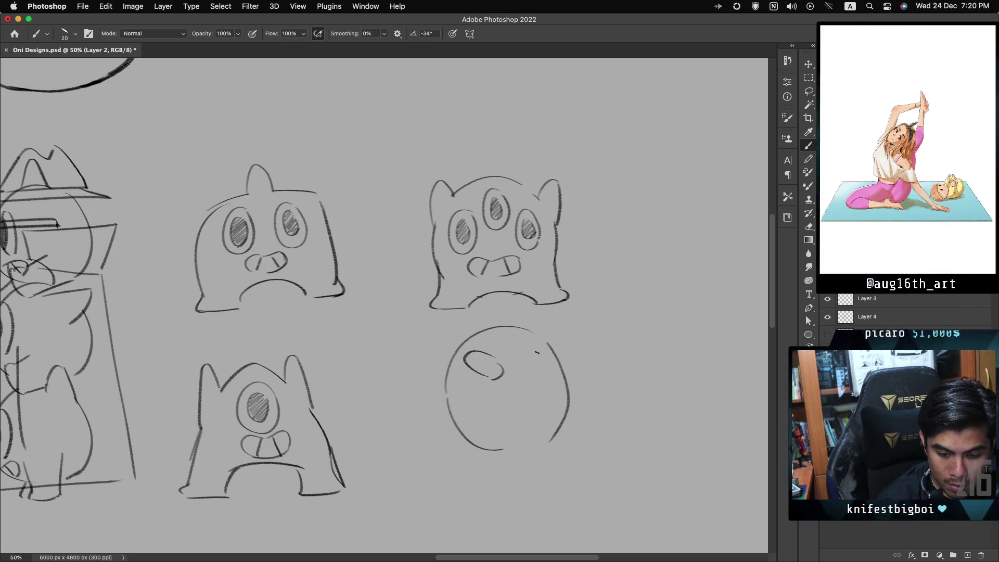
# Draw oval eyes on the round face with looping and shaded pupils.
pyautogui.moveTo(548, 358); pyautogui.dragTo(521, 373)
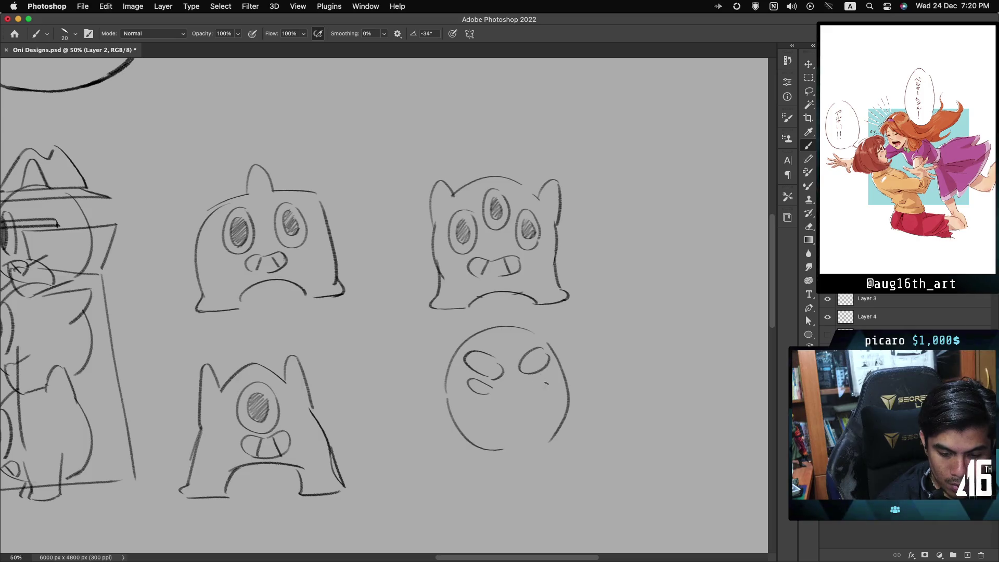
pyautogui.moveTo(553, 376); pyautogui.dragTo(538, 384)
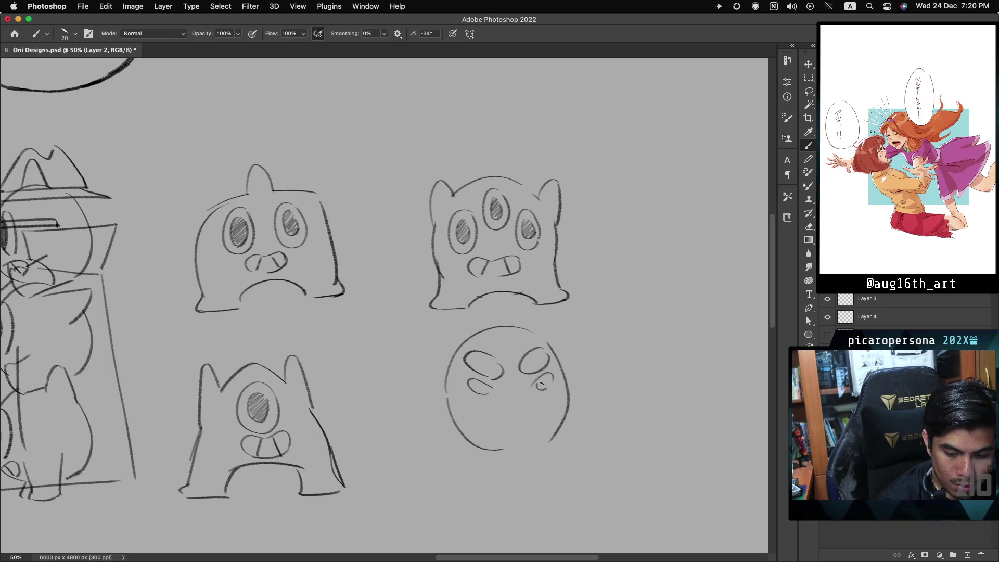
pyautogui.moveTo(482, 361); pyautogui.dragTo(487, 367)
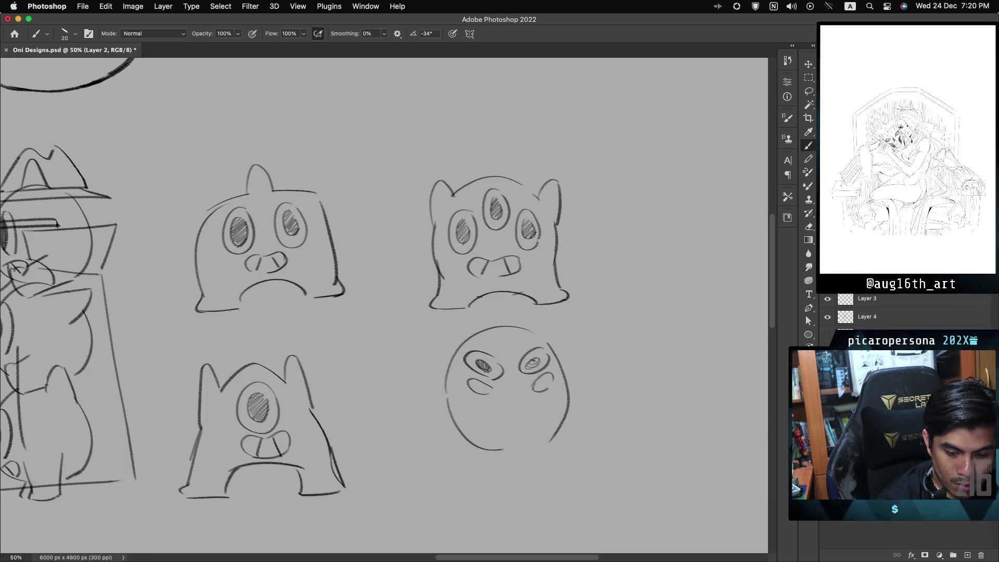
pyautogui.moveTo(537, 382); pyautogui.dragTo(543, 383)
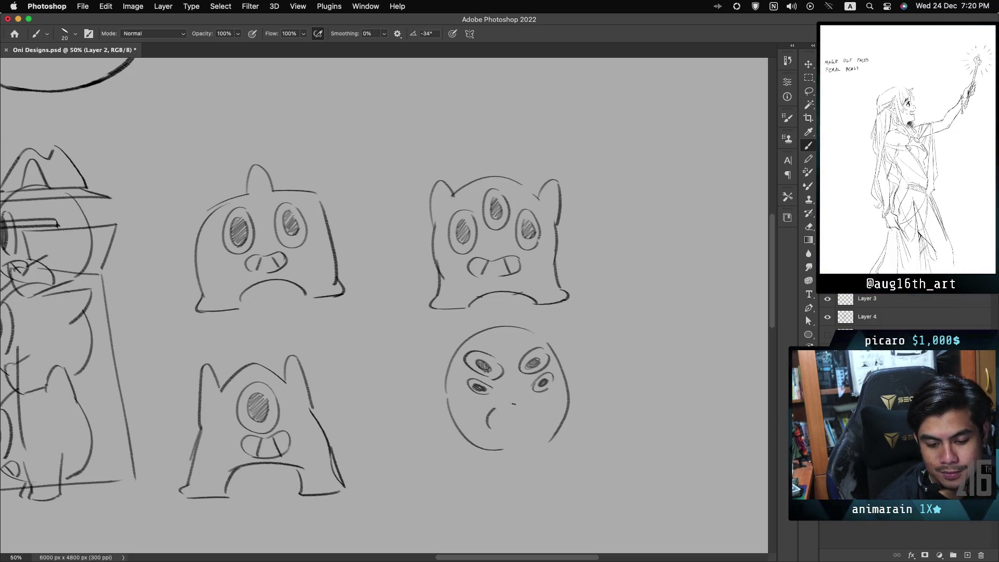
# Draw a wide grinning mouth with a cheek line and fang, and begin an upper-left horn.
pyautogui.moveTo(497, 401); pyautogui.dragTo(500, 433)
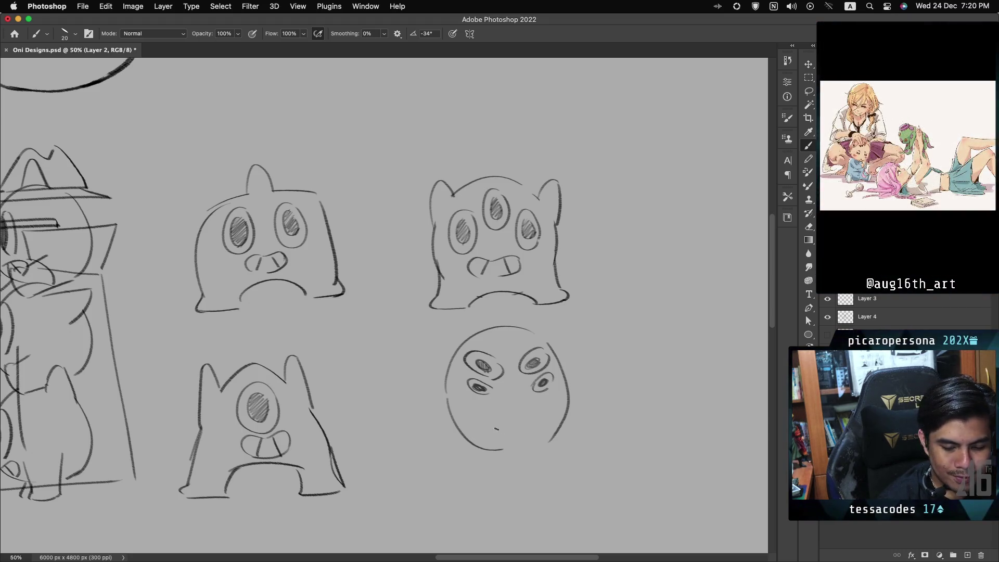
pyautogui.moveTo(492, 405)
pyautogui.mouseDown()
pyautogui.moveTo(534, 398)
pyautogui.moveTo(539, 427)
pyautogui.mouseUp()
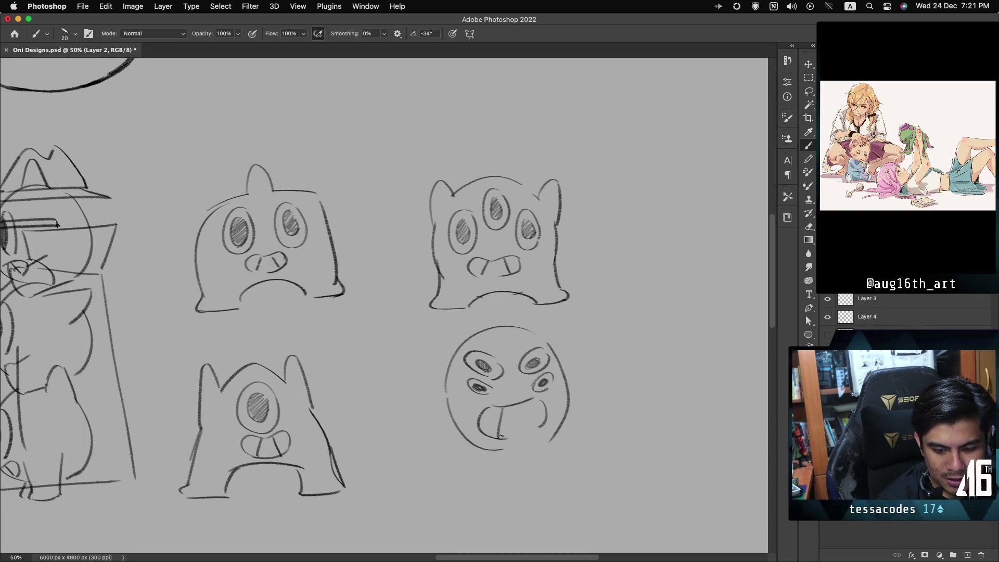
pyautogui.moveTo(519, 408); pyautogui.dragTo(534, 430)
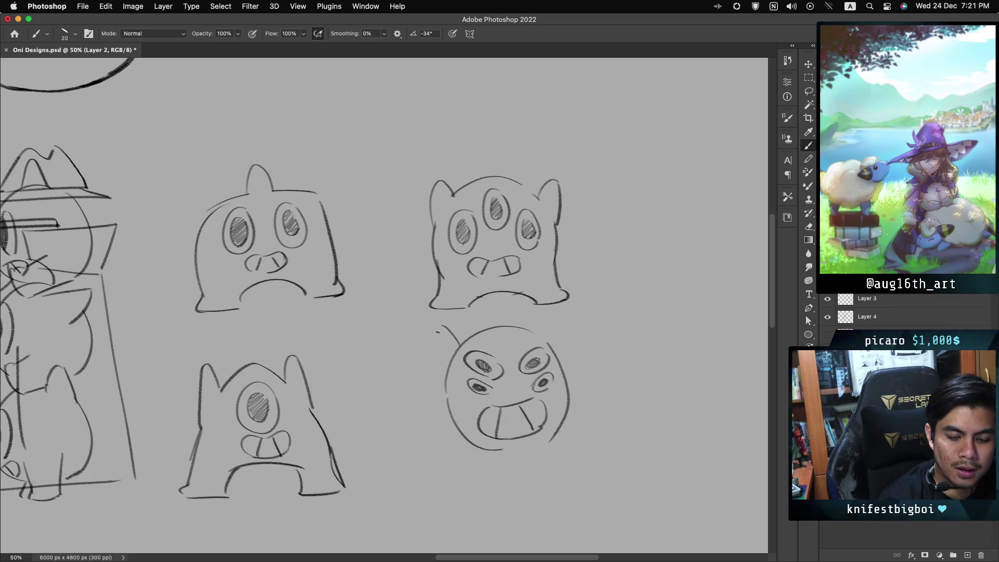
pyautogui.moveTo(445, 377); pyautogui.dragTo(459, 349)
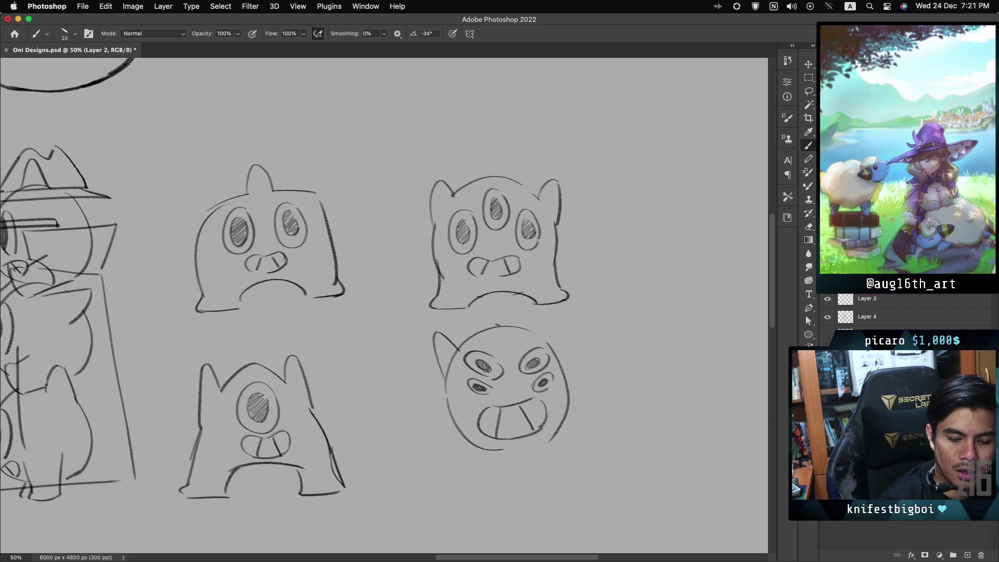
# Draw horns on the top and right side of the four-eyed head.
pyautogui.moveTo(498, 309); pyautogui.dragTo(511, 326)
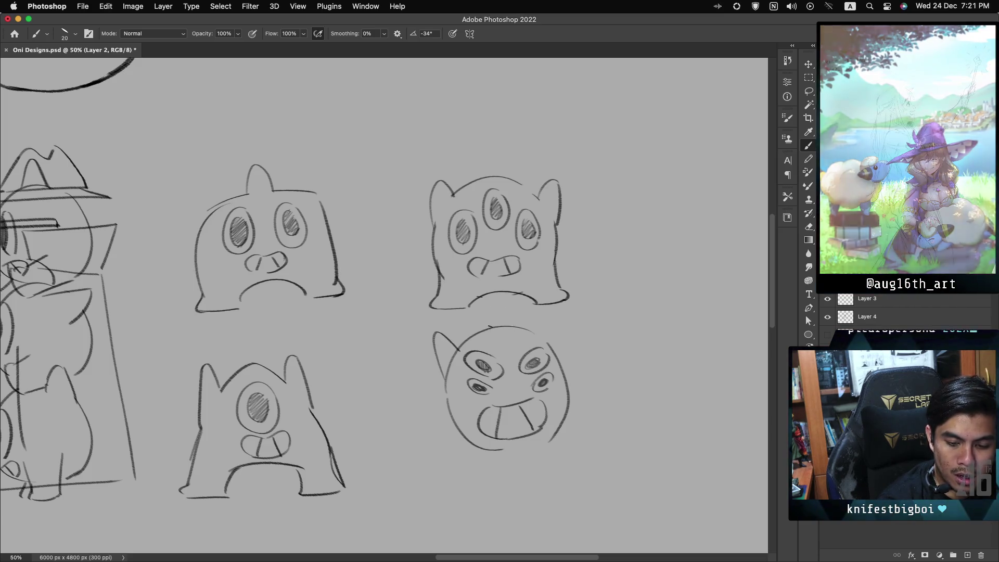
pyautogui.press('super+z')
pyautogui.press('super+z')
pyautogui.press('super+z')
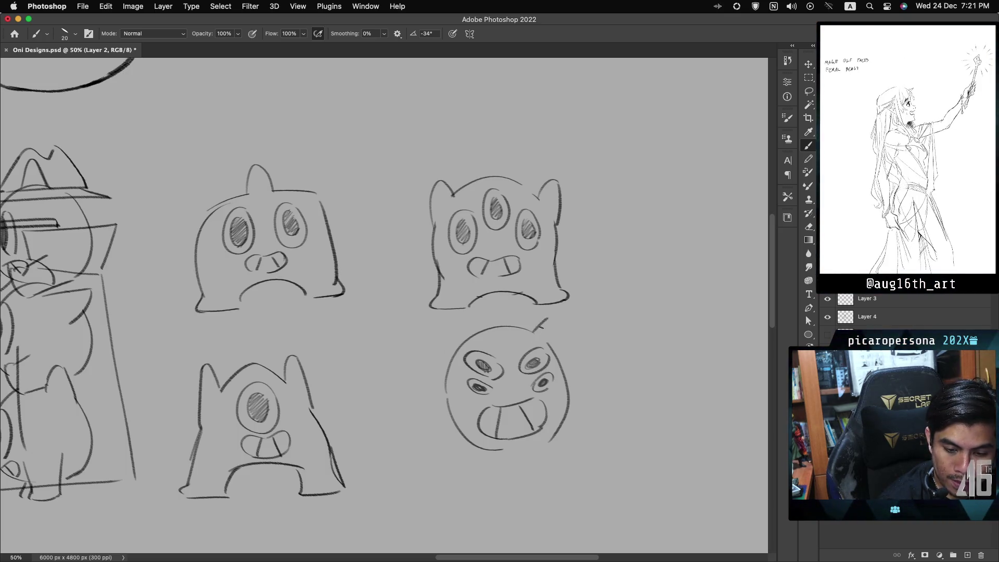
pyautogui.moveTo(546, 316)
pyautogui.mouseDown()
pyautogui.moveTo(576, 359)
pyautogui.moveTo(566, 378)
pyautogui.mouseUp()
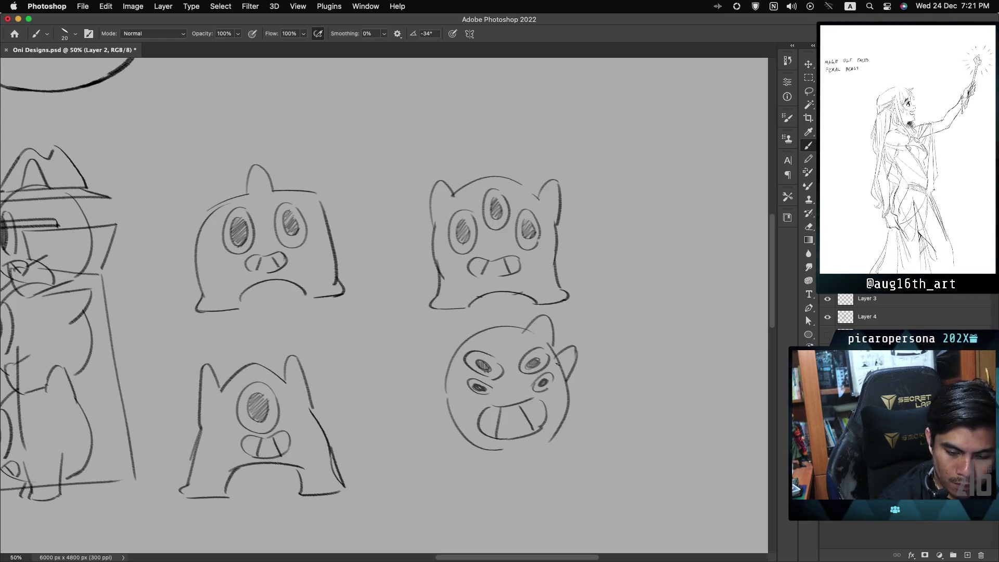
pyautogui.moveTo(443, 328); pyautogui.dragTo(465, 337)
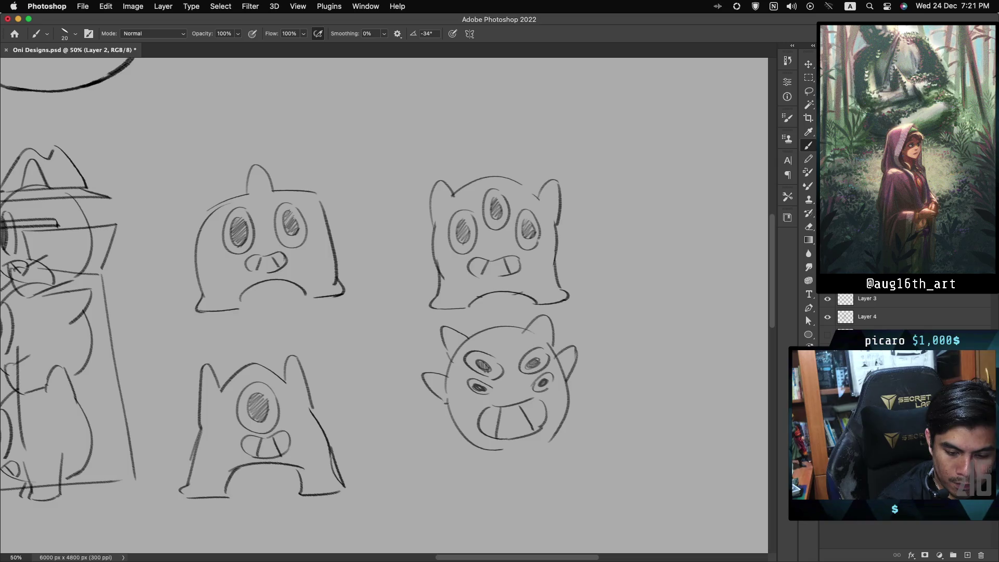
# Draw the squat body: an arc under the chin, the left side, and a lower-right curl.
pyautogui.moveTo(500, 472); pyautogui.dragTo(569, 463)
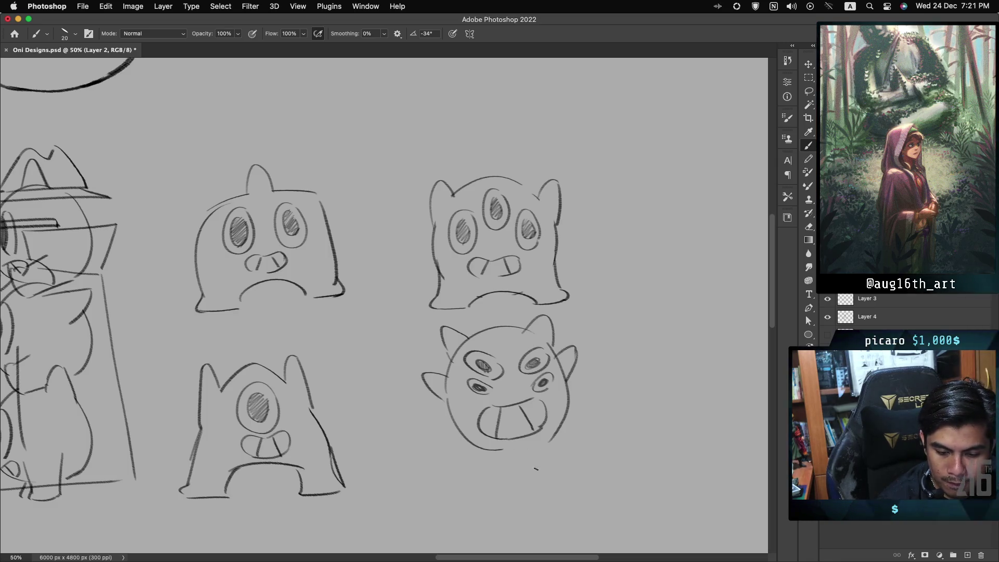
pyautogui.moveTo(458, 432); pyautogui.dragTo(461, 472)
pyautogui.hotkey('ctrl', 'z')
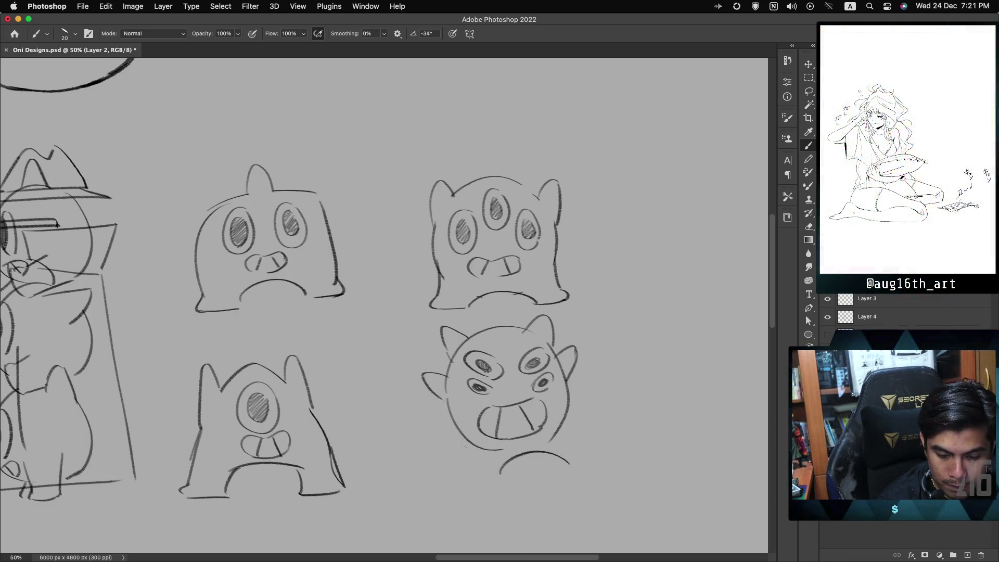
pyautogui.moveTo(456, 422)
pyautogui.mouseDown()
pyautogui.moveTo(467, 472)
pyautogui.moveTo(499, 474)
pyautogui.mouseUp()
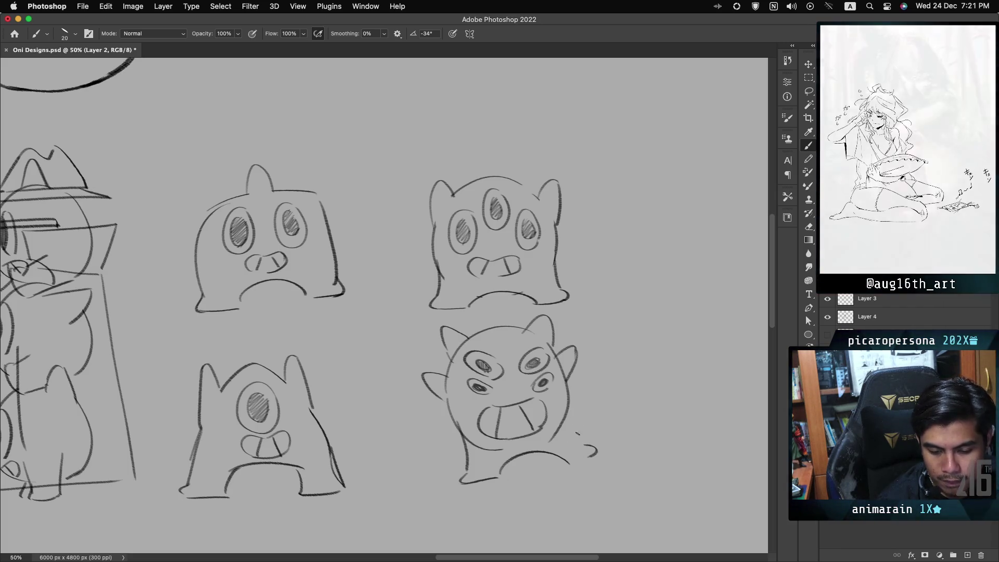
pyautogui.moveTo(566, 403); pyautogui.dragTo(589, 456)
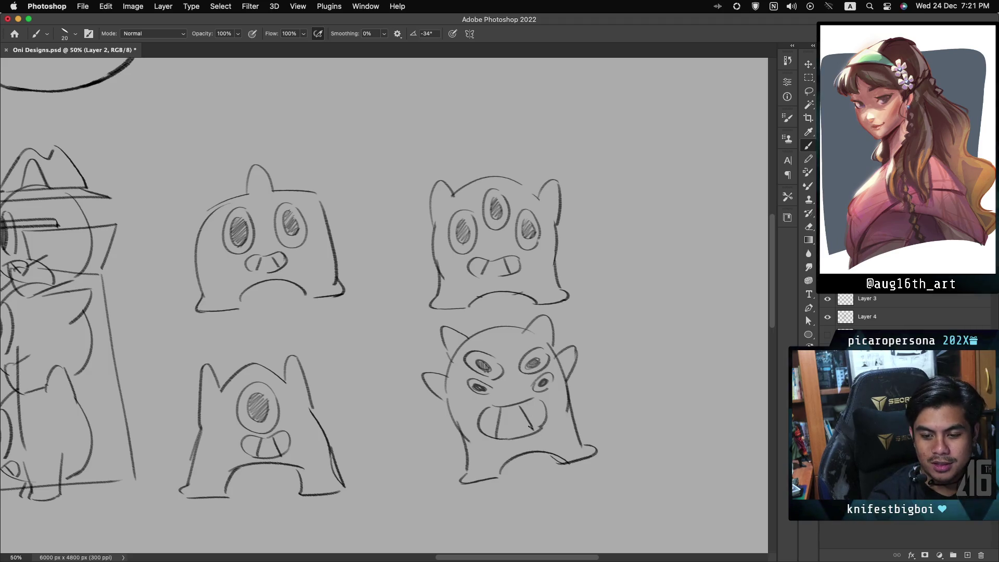
pyautogui.hscroll(-15, 384, 306)
pyautogui.scroll(4, 384, 305)
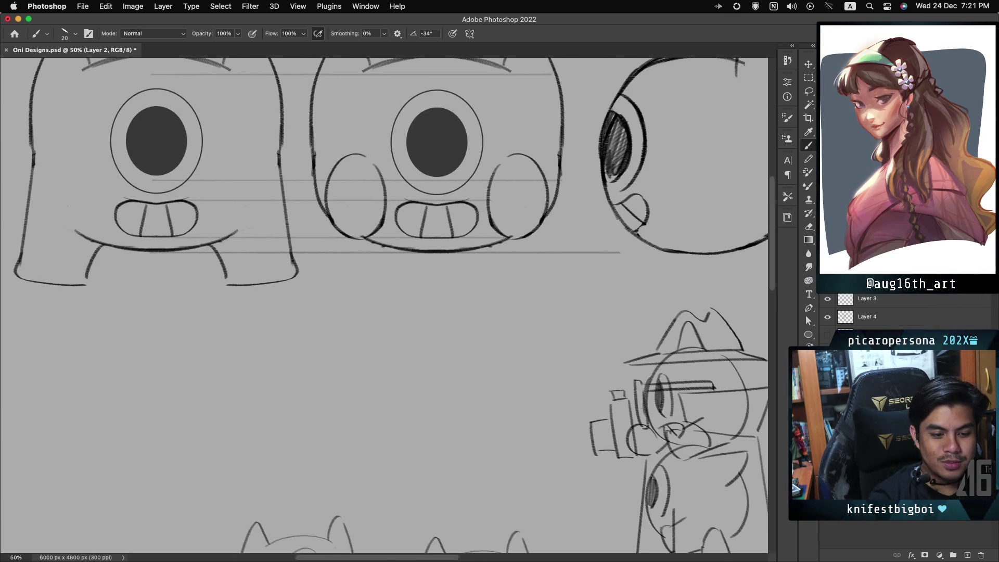
# Pan around the canvas and zoom out to 33.3% to view all the sketches.
pyautogui.hscroll(11, 384, 306)
pyautogui.scroll(-9, 384, 306)
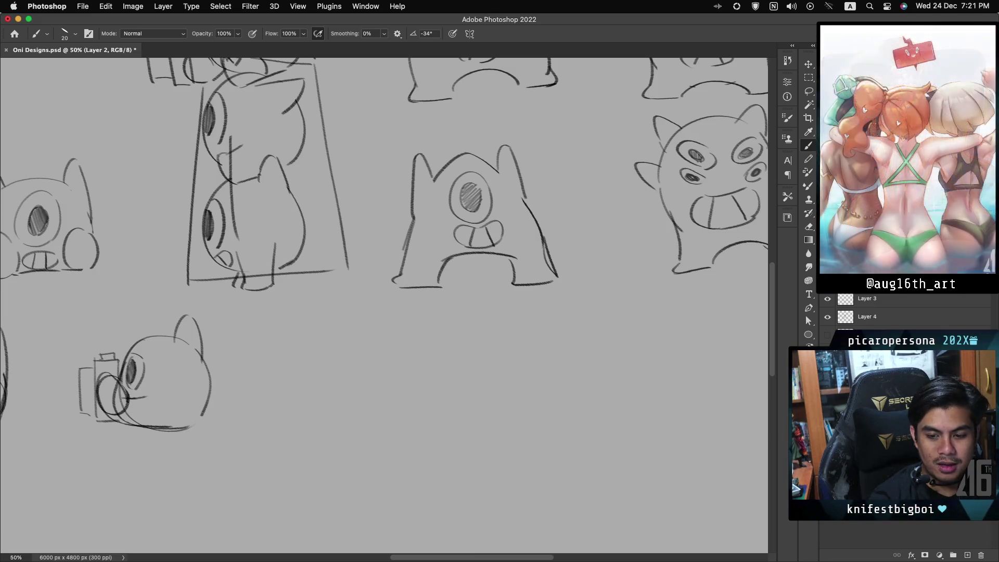
pyautogui.scroll(4, 384, 306)
pyautogui.hscroll(4, 384, 306)
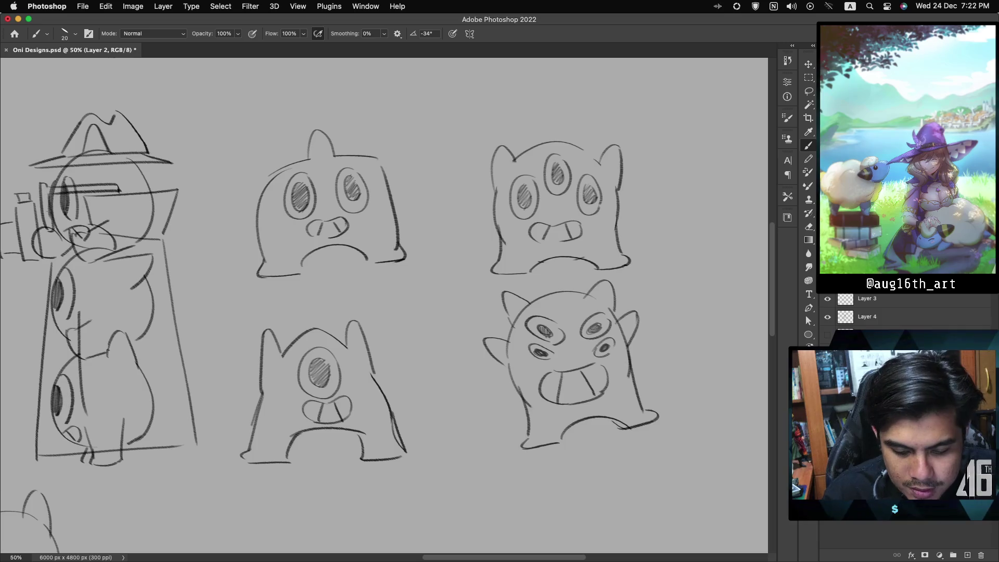
pyautogui.scroll(-5, 384, 305)
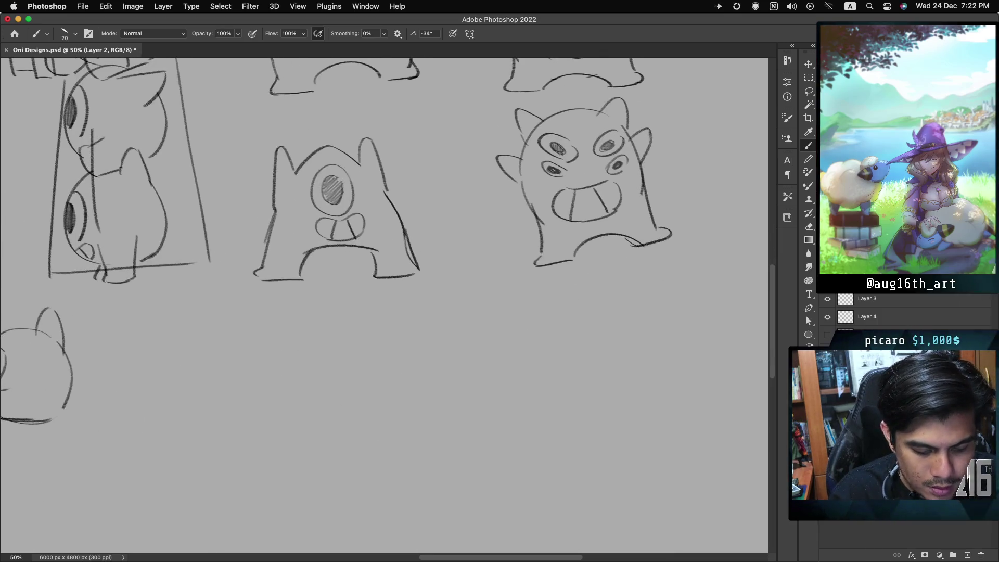
pyautogui.press('super+minus')
pyautogui.scroll(1, 384, 306)
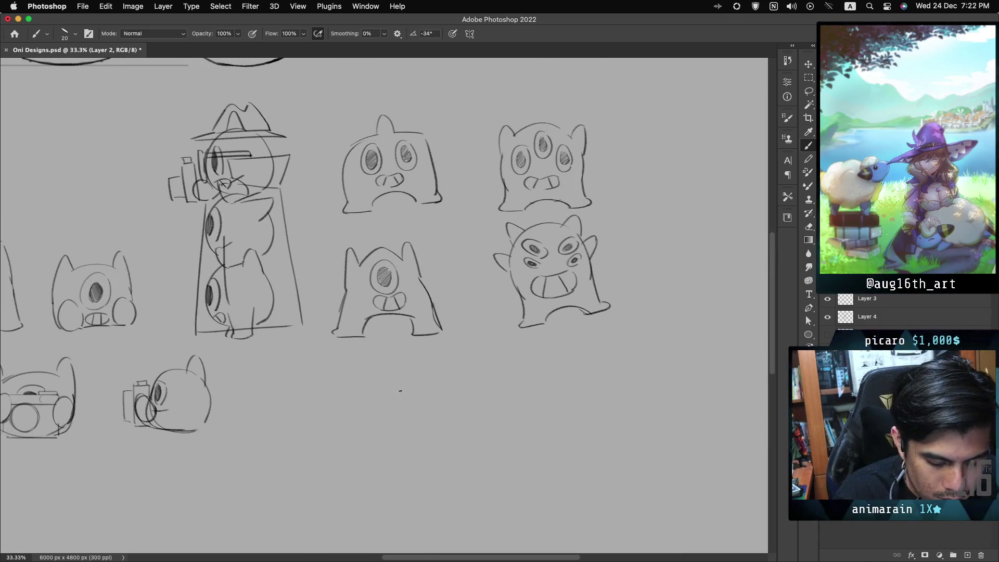
# Sketch a new round head with a mouth line in the empty area.
pyautogui.moveTo(416, 366); pyautogui.dragTo(347, 400)
pyautogui.moveTo(419, 366); pyautogui.dragTo(379, 441)
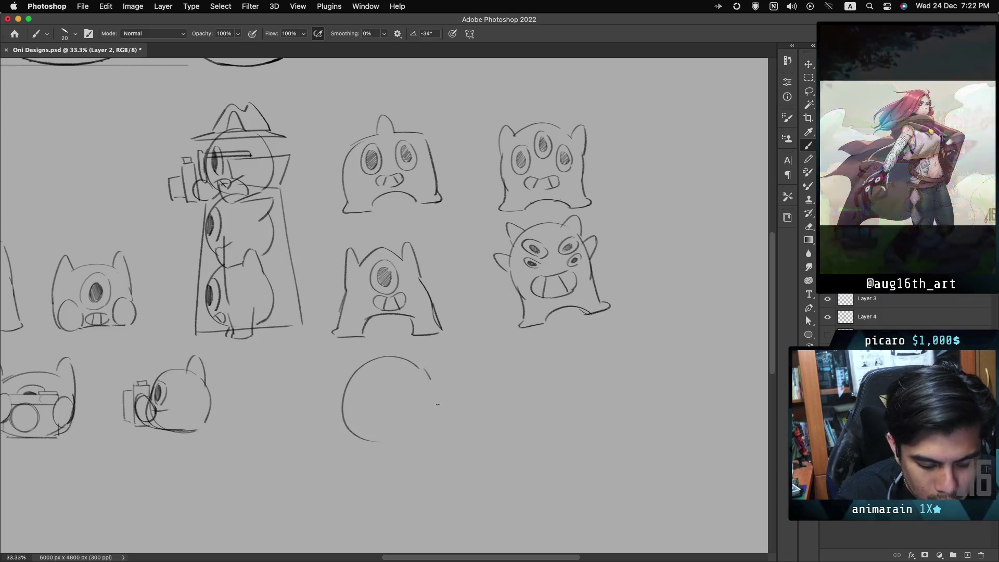
pyautogui.moveTo(420, 367); pyautogui.dragTo(417, 434)
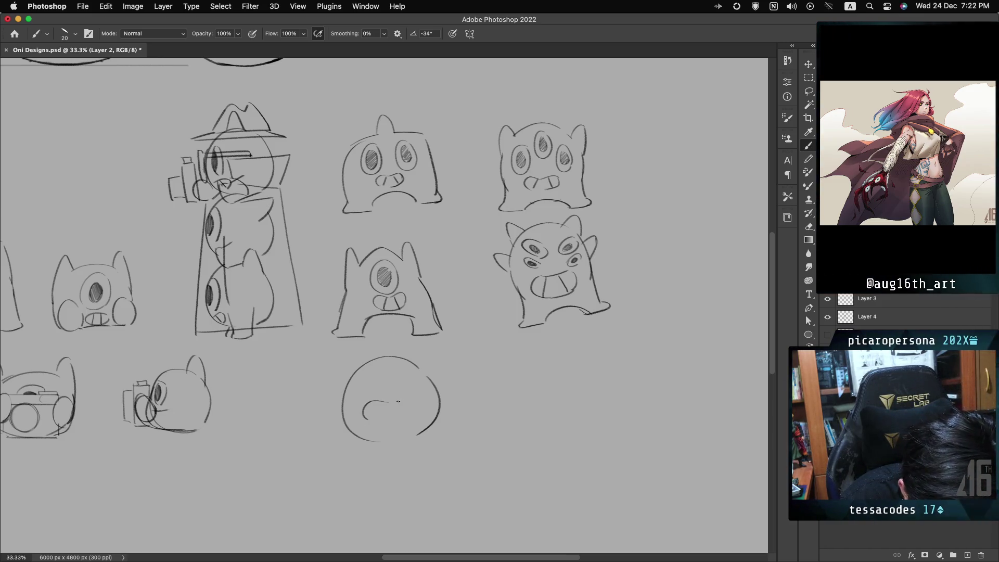
pyautogui.moveTo(386, 402)
pyautogui.mouseDown()
pyautogui.moveTo(419, 402)
pyautogui.moveTo(373, 418)
pyautogui.moveTo(418, 395)
pyautogui.mouseUp()
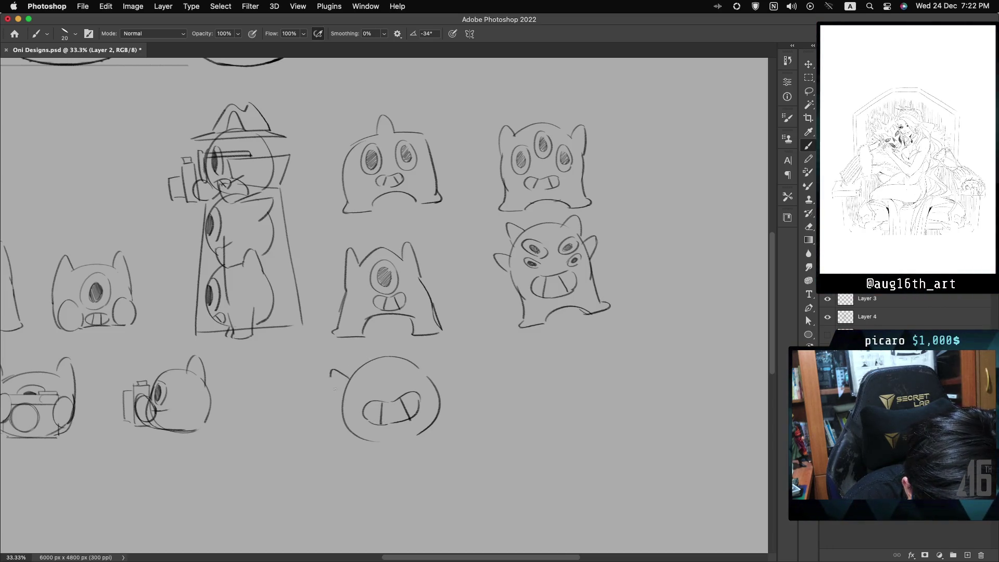
# Add a horn, curved chin, left foot and right body side, then save the file.
pyautogui.moveTo(371, 359); pyautogui.dragTo(437, 351)
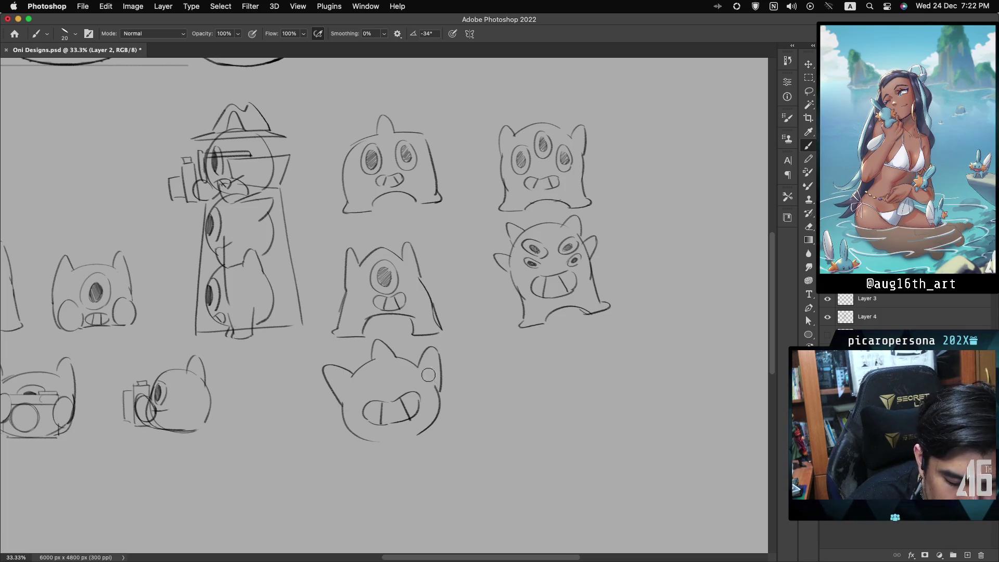
pyautogui.moveTo(376, 450); pyautogui.dragTo(432, 438)
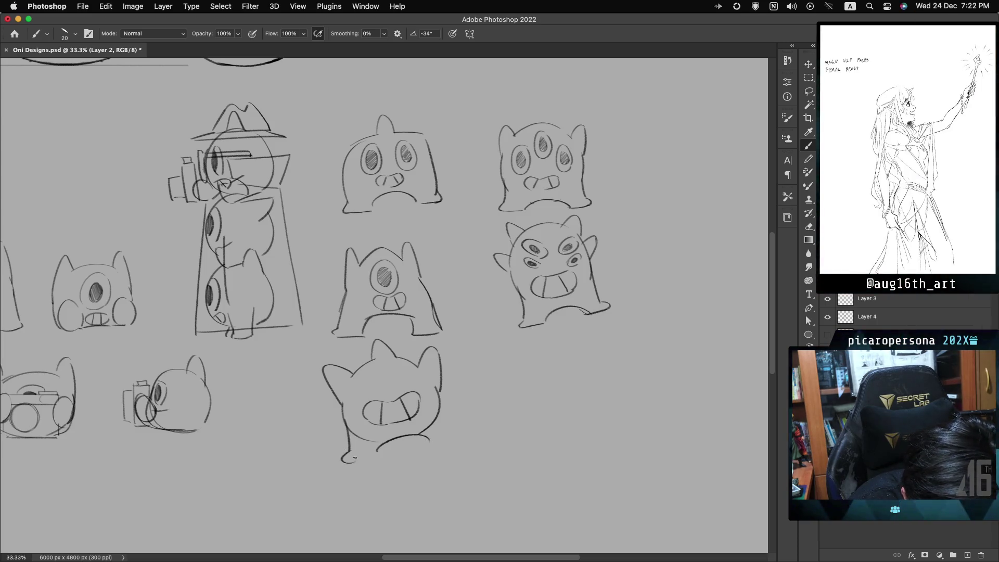
pyautogui.moveTo(355, 459); pyautogui.dragTo(370, 459)
pyautogui.moveTo(440, 393); pyautogui.dragTo(452, 433)
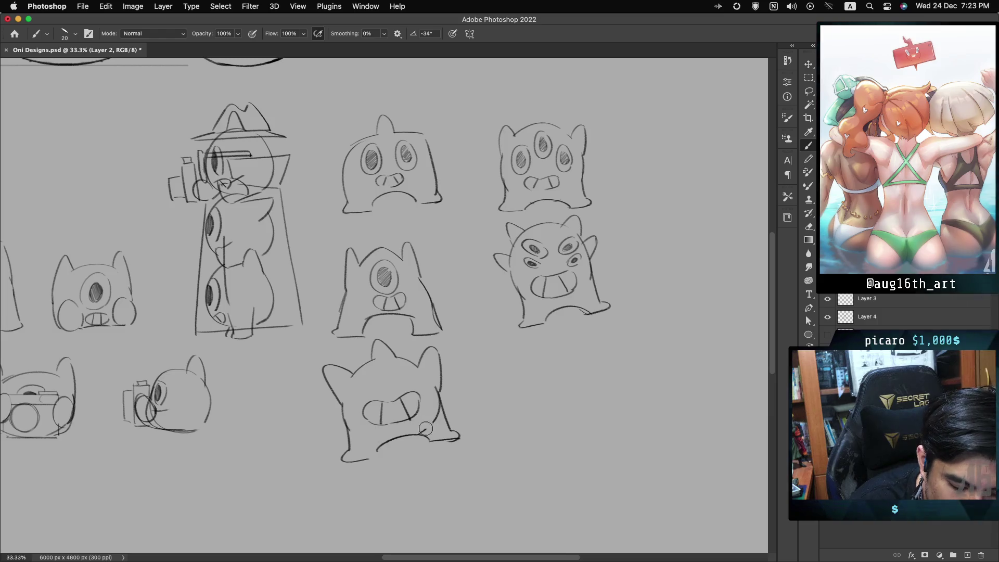
pyautogui.click(419, 489)
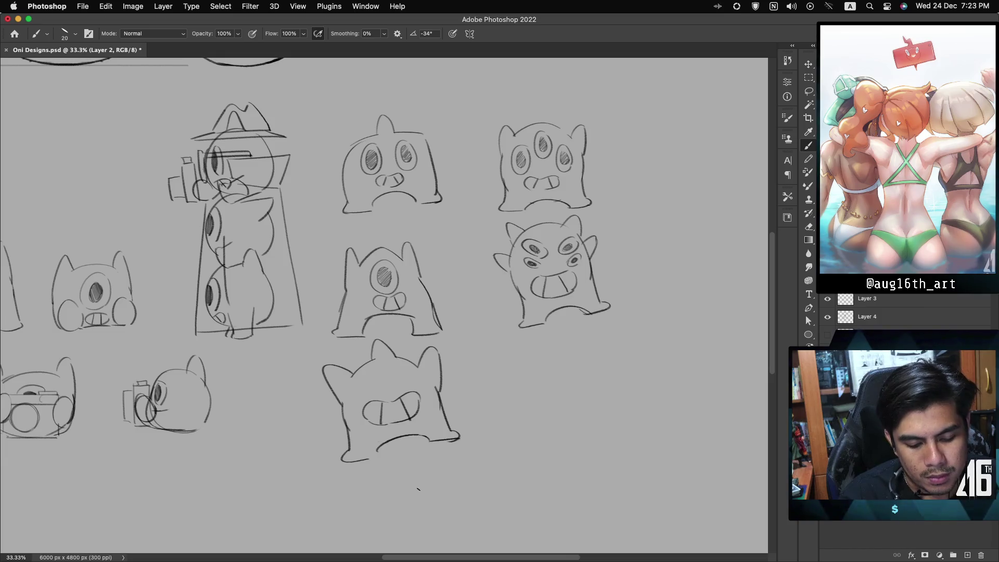
pyautogui.press('cmd+s')
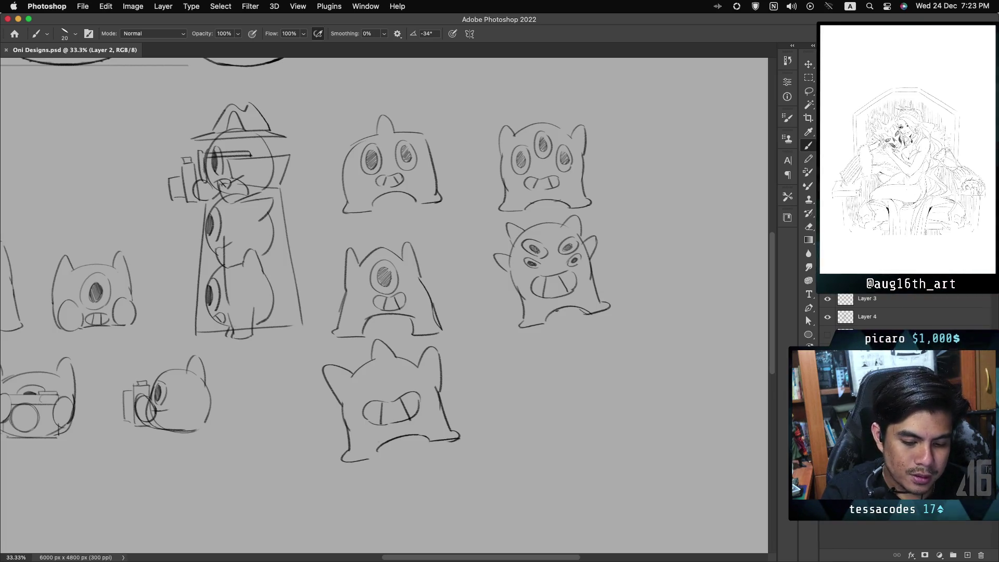
# Scroll to the multi-eyed horned creature on the right and erase its toothy grin.
pyautogui.scroll(3, 384, 305)
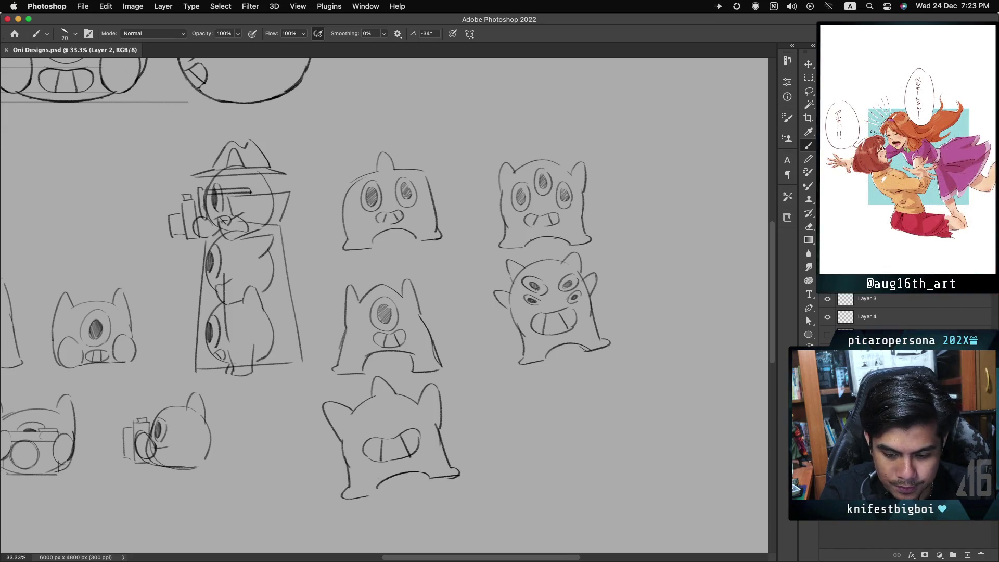
pyautogui.scroll(2, 611, 455)
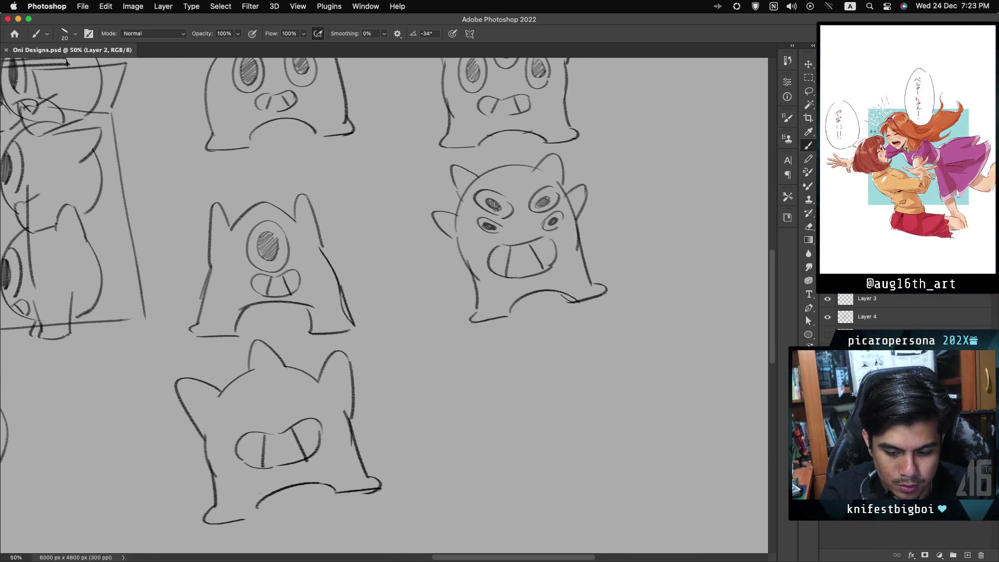
pyautogui.scroll(-3, 440, 418)
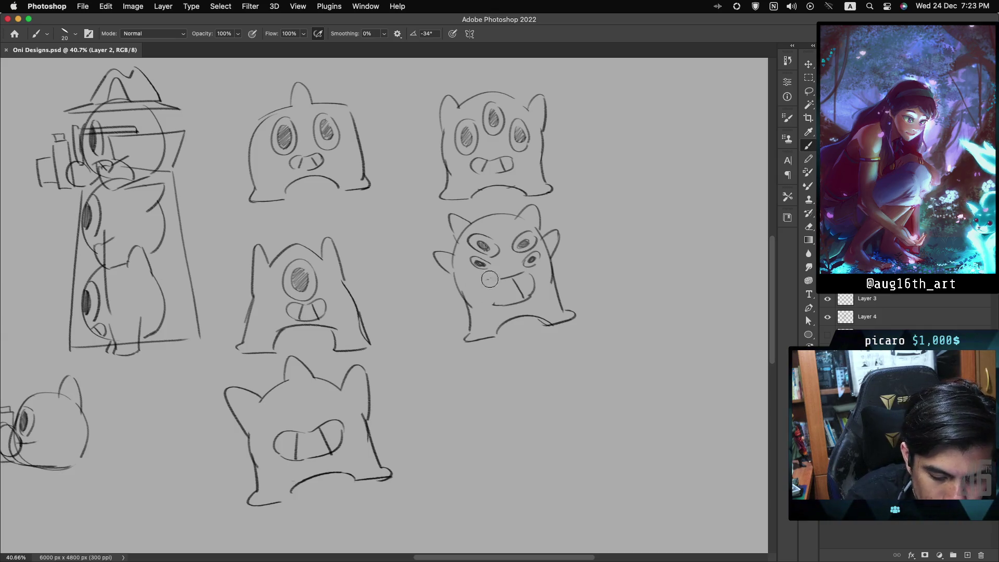
pyautogui.click(519, 274)
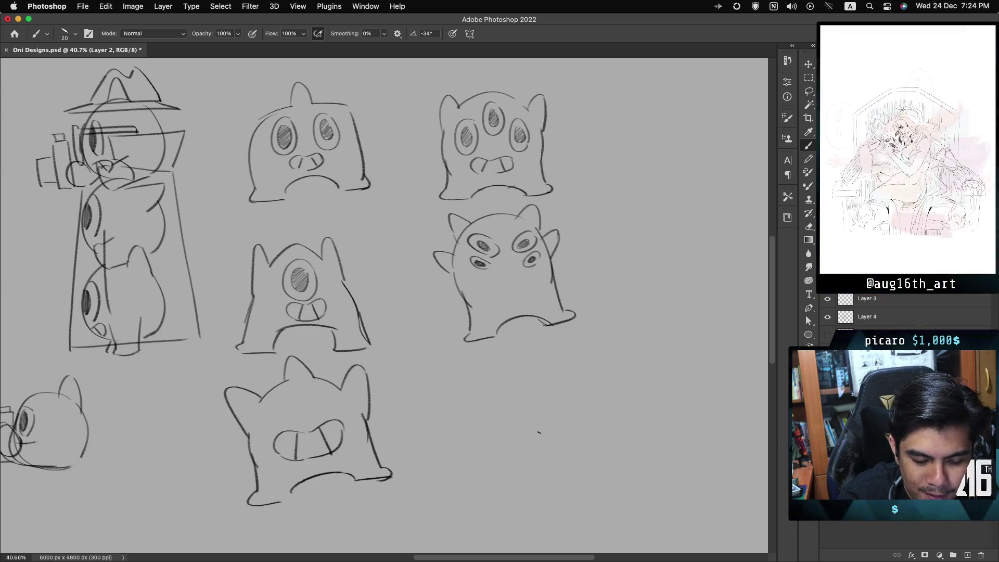
# Sketch a round head for a new creature in the bottom-right area, redoing the arc strokes.
pyautogui.moveTo(540, 361); pyautogui.dragTo(530, 455)
pyautogui.press('super+z')
pyautogui.moveTo(540, 360); pyautogui.dragTo(533, 466)
pyautogui.press('super+z')
pyautogui.moveTo(563, 374); pyautogui.dragTo(533, 367)
pyautogui.press('super+z')
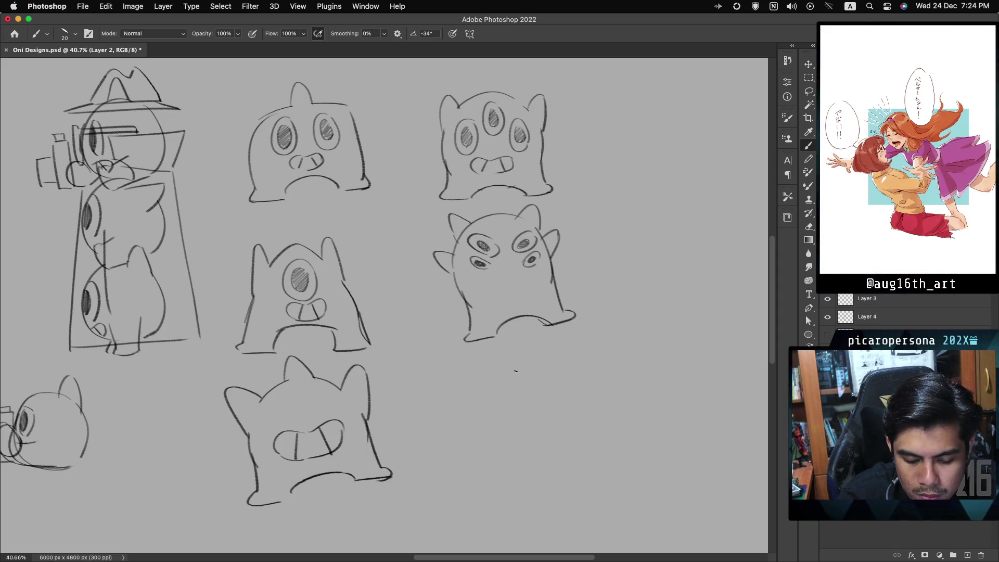
pyautogui.press('super+z')
pyautogui.moveTo(544, 382); pyautogui.dragTo(535, 450)
# Draw two oval eyes in the new head, with a pupil in the right eye.
pyautogui.moveTo(495, 393); pyautogui.dragTo(491, 425)
pyautogui.press('super+z')
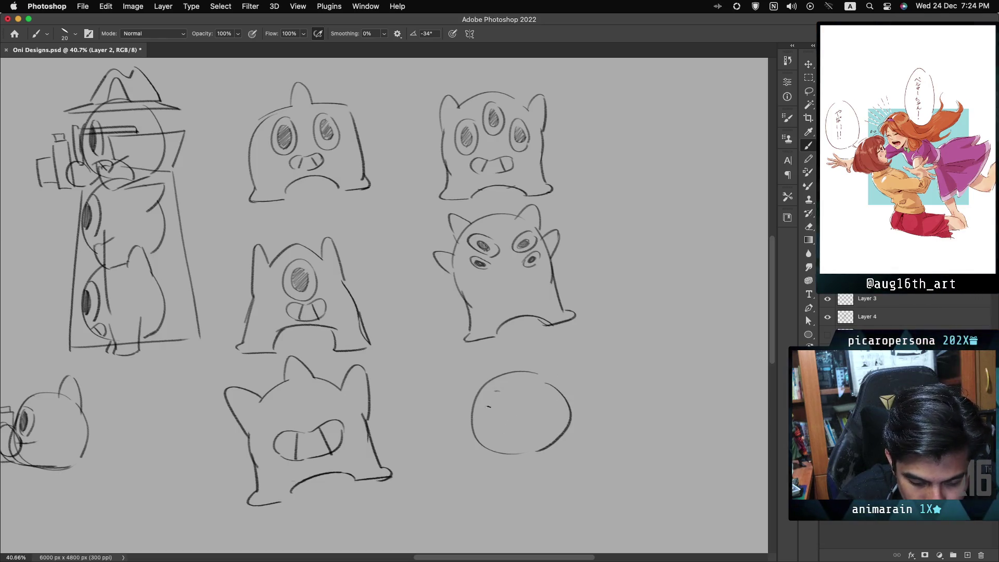
pyautogui.moveTo(502, 391); pyautogui.dragTo(498, 393)
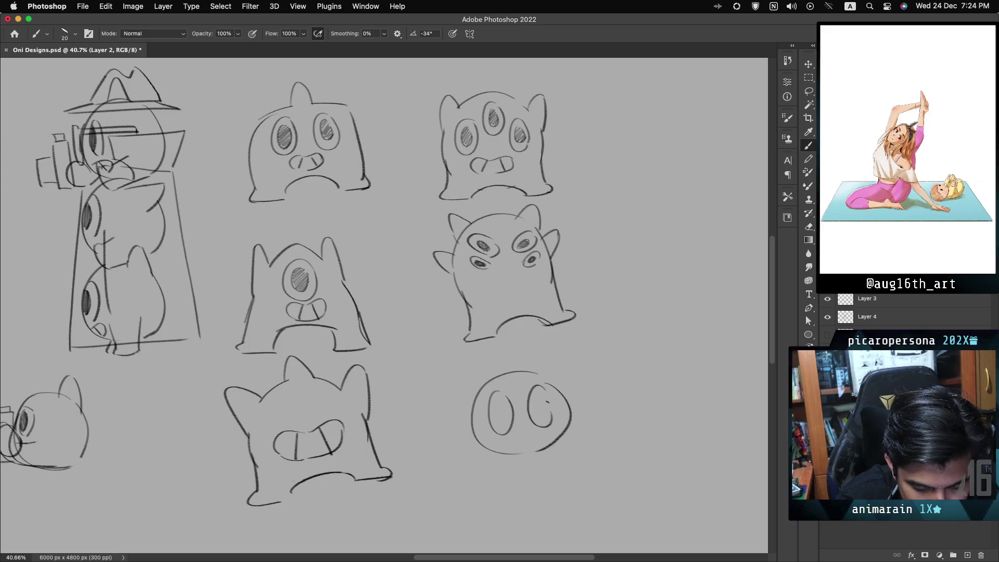
pyautogui.press('super+z')
pyautogui.press('super+z')
pyautogui.moveTo(498, 398); pyautogui.dragTo(496, 394)
pyautogui.press('super+z')
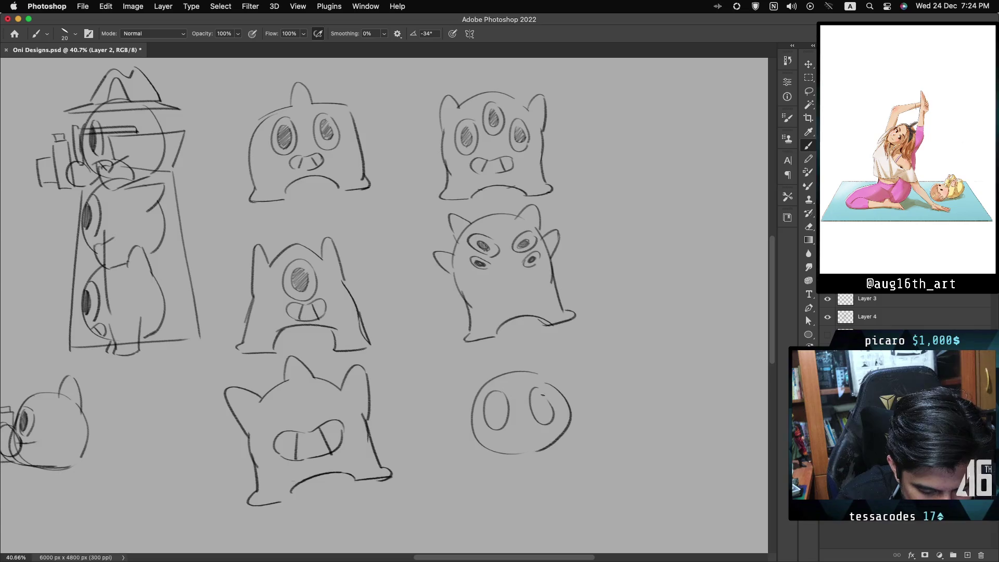
pyautogui.moveTo(549, 408); pyautogui.dragTo(542, 394)
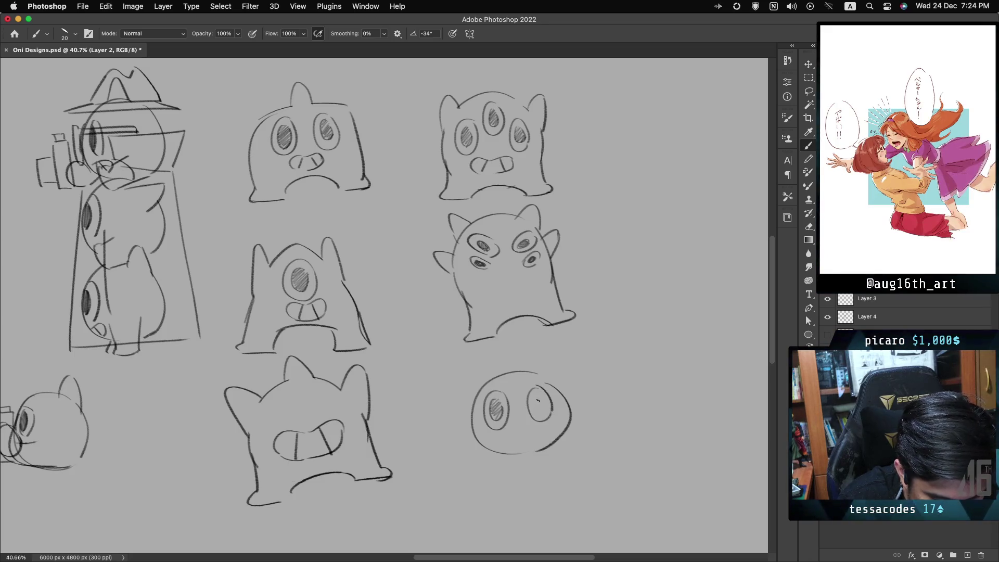
pyautogui.moveTo(537, 401); pyautogui.dragTo(545, 407)
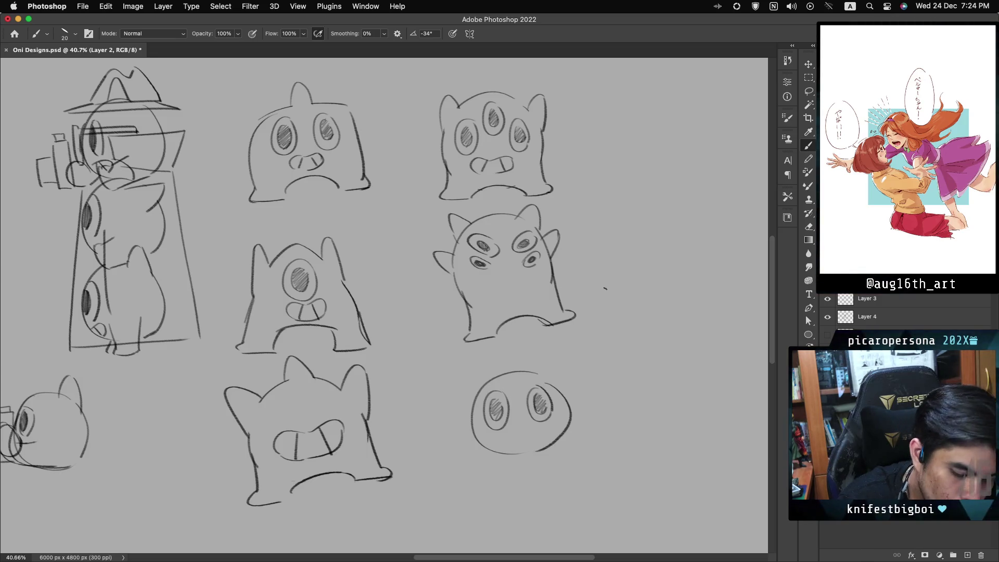
# Draw the body's bottom curve, left side, and extended right side and base.
pyautogui.moveTo(509, 466); pyautogui.dragTo(563, 452)
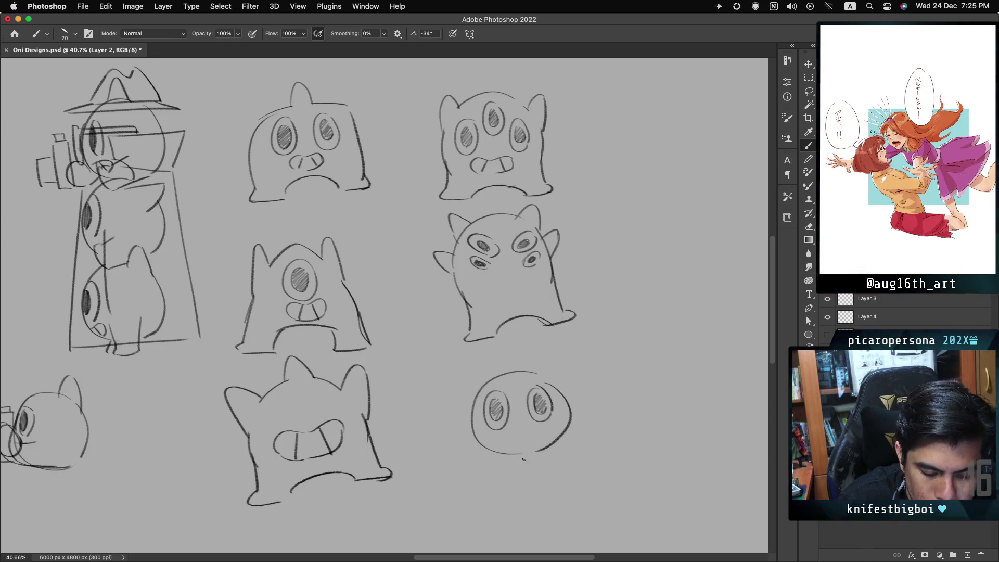
pyautogui.moveTo(474, 409)
pyautogui.mouseDown()
pyautogui.moveTo(479, 461)
pyautogui.moveTo(509, 469)
pyautogui.mouseUp()
pyautogui.moveTo(569, 406); pyautogui.dragTo(588, 448)
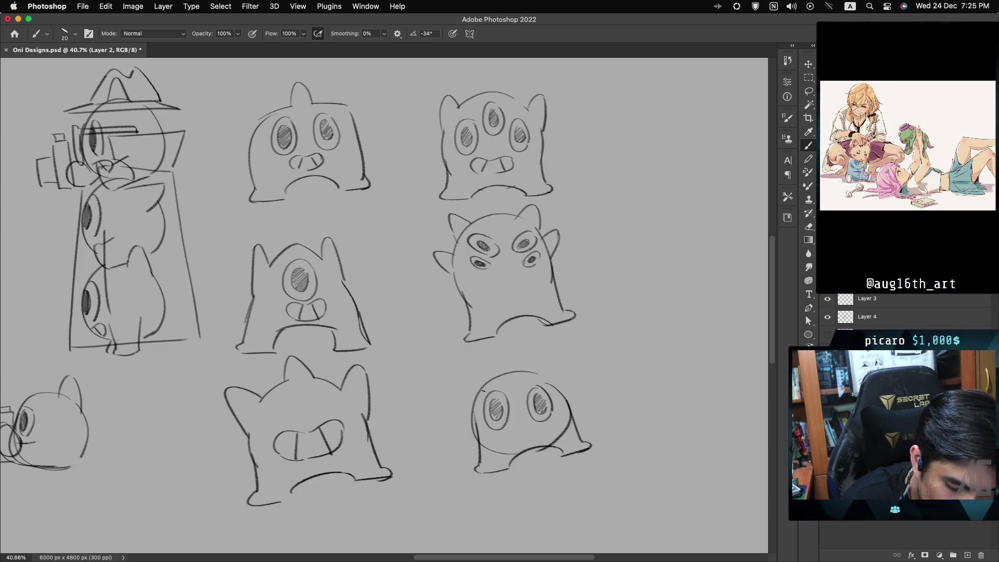
# Redraw the top-left ear, add a right ear, and save the file.
pyautogui.hotkey('ctrl', 'z')
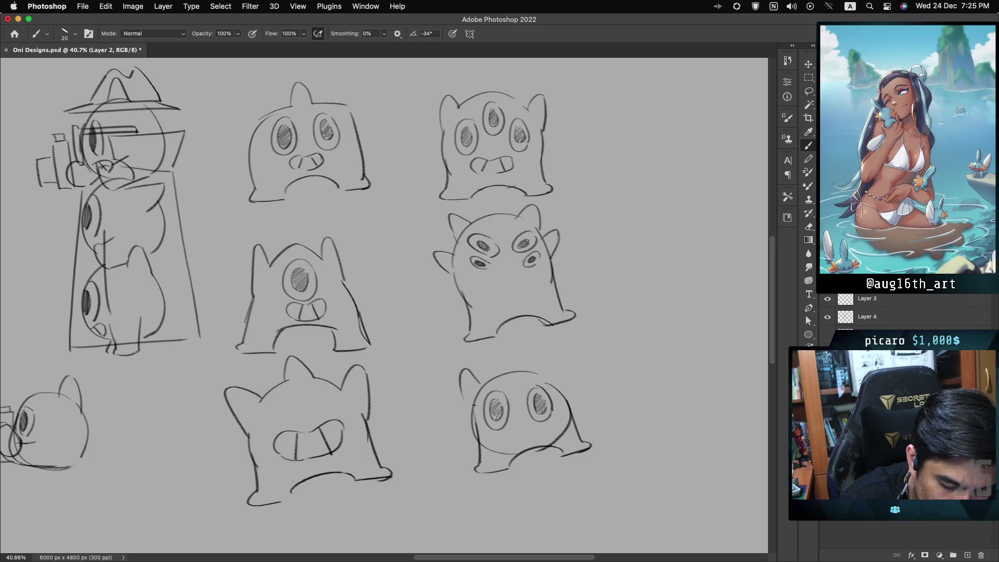
pyautogui.moveTo(474, 393); pyautogui.dragTo(464, 371)
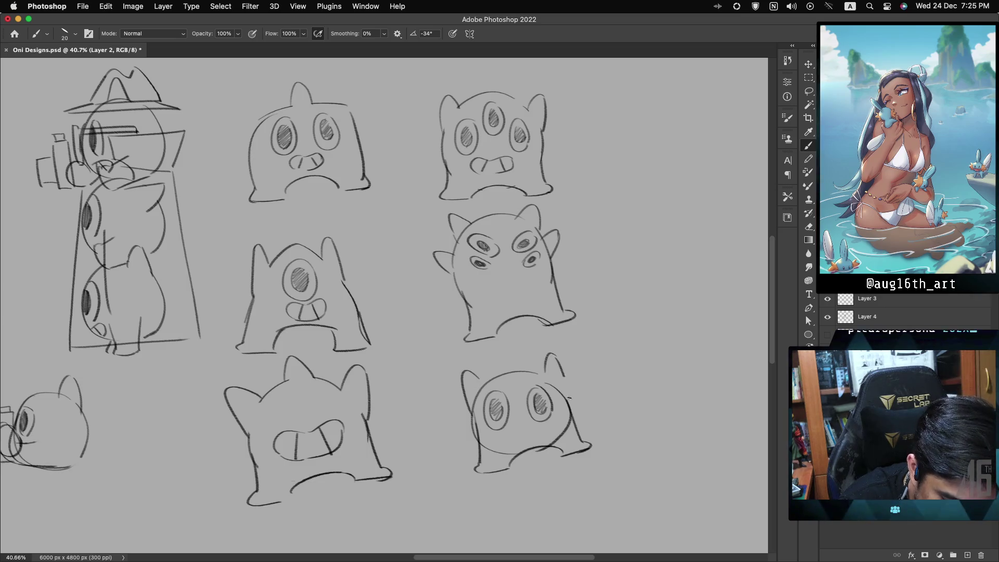
pyautogui.moveTo(550, 355); pyautogui.dragTo(569, 411)
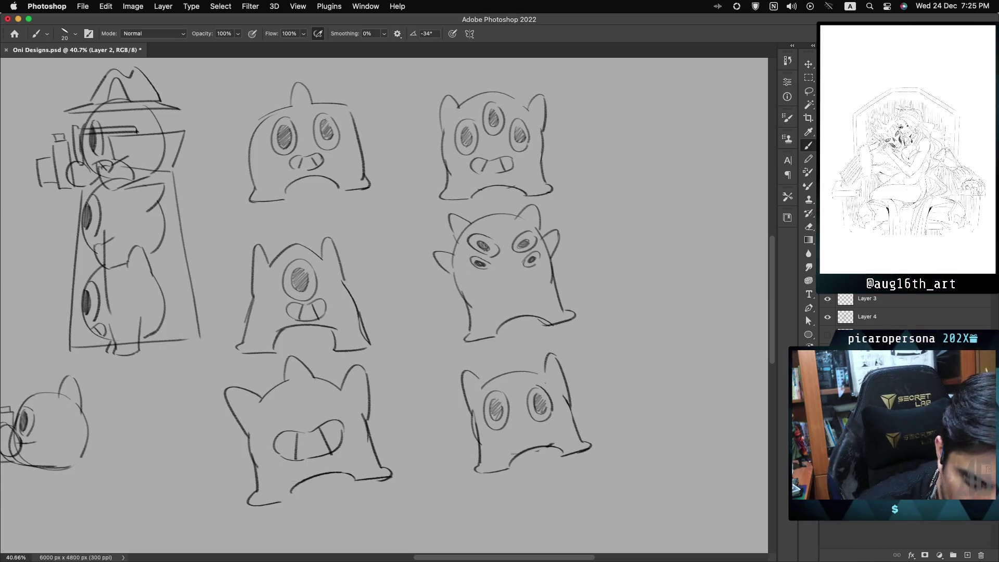
pyautogui.press('cmd+s')
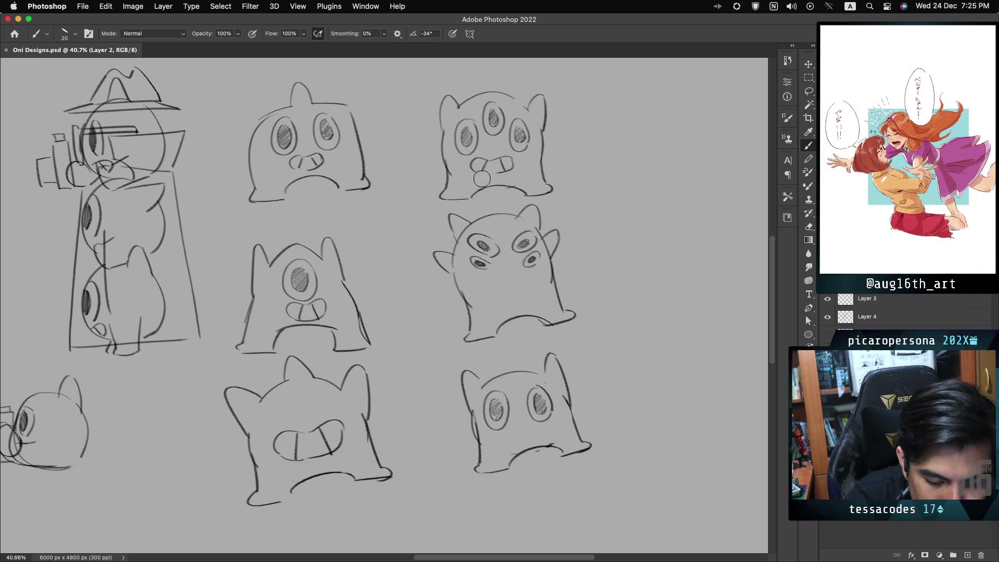
# Undo the mouths of the three-eyed top-right and top-middle creatures, then start a new mouth stroke.
pyautogui.hotkey('ctrl', 'z')
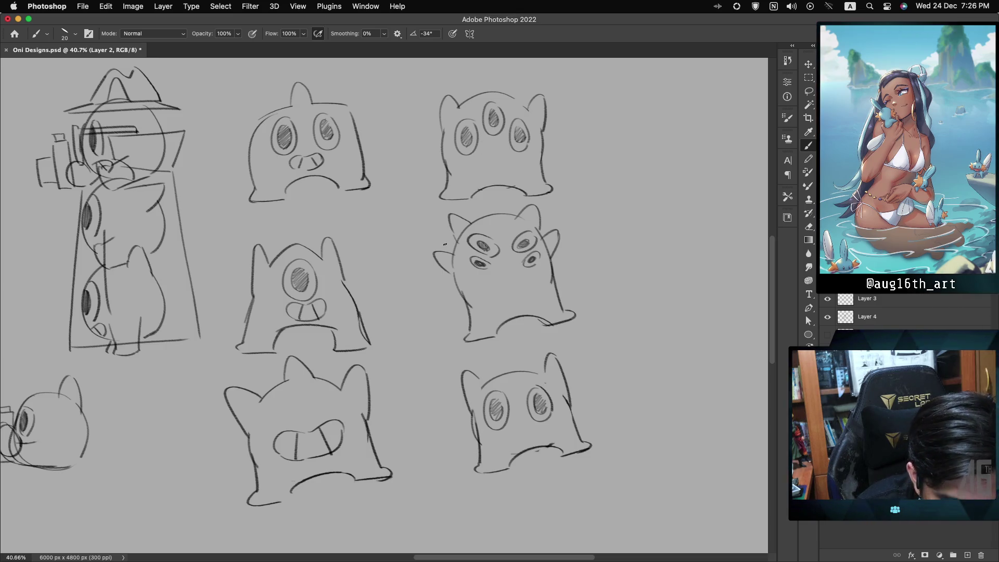
pyautogui.hotkey('ctrl', 'z')
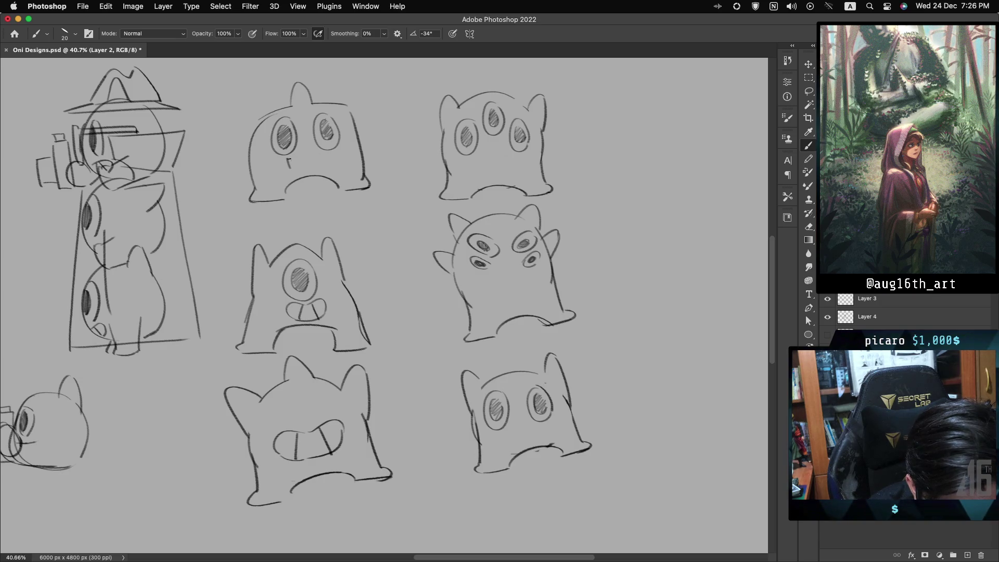
pyautogui.hotkey('ctrl', 'z')
pyautogui.moveTo(283, 162); pyautogui.dragTo(312, 157)
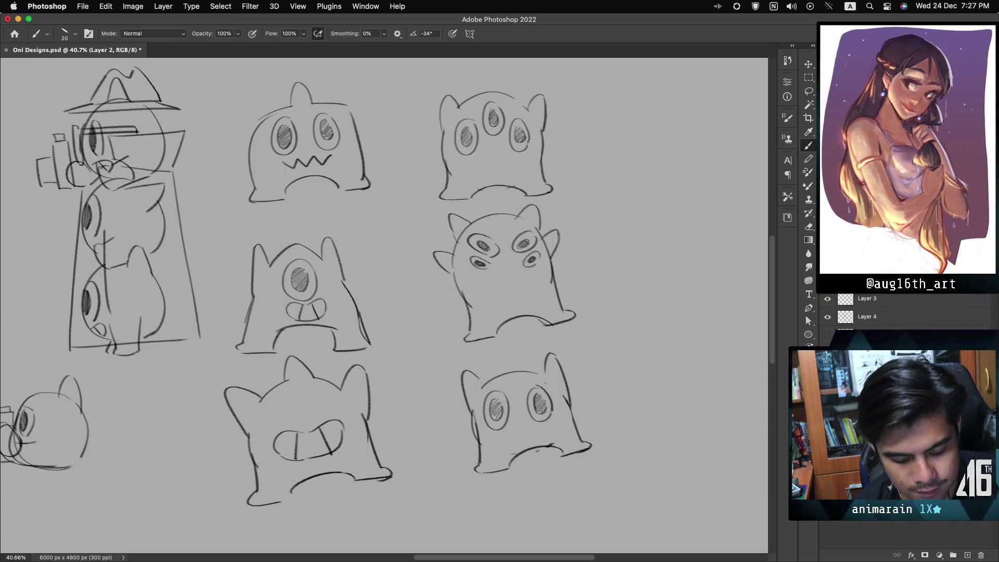
# Clear the mouth strokes from the lower-middle monster.
pyautogui.hotkey('ctrl', 'z')
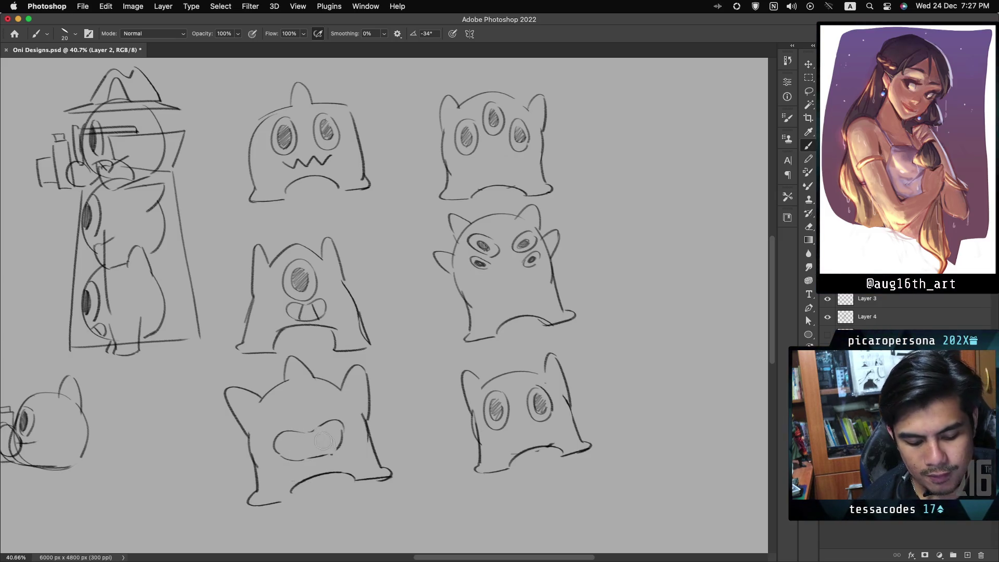
pyautogui.hotkey('ctrl', 'z')
pyautogui.hotkey('ctrl', 'z')
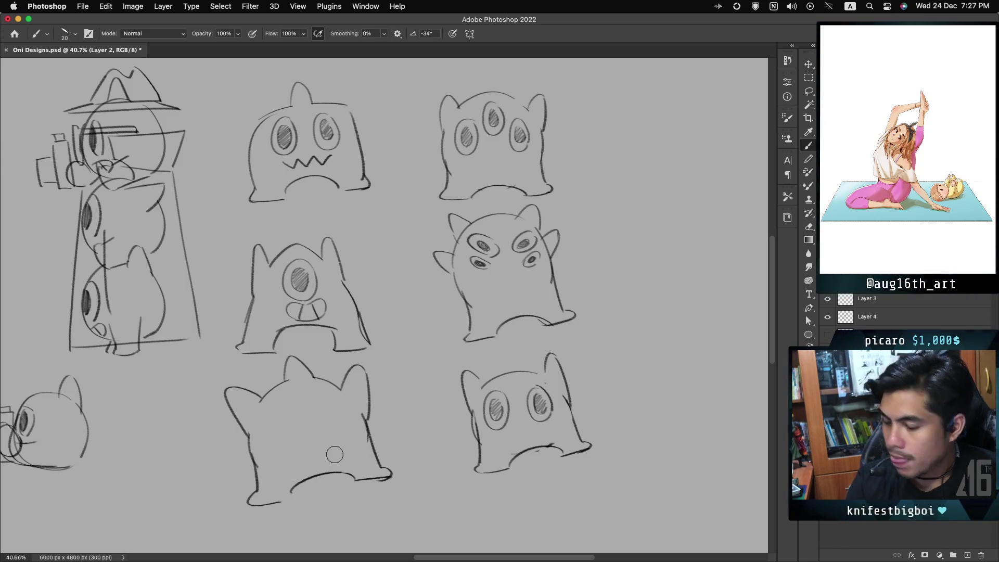
# Start the lower-middle monster's tongue, undo the bad stroke, and save the file.
pyautogui.moveTo(334, 453); pyautogui.dragTo(336, 456)
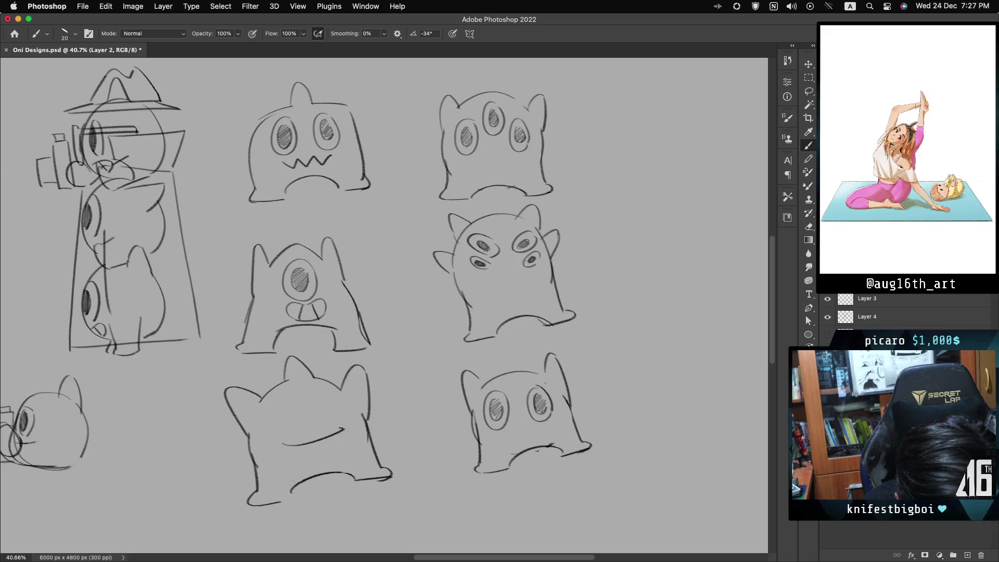
pyautogui.hotkey('ctrl', 'z')
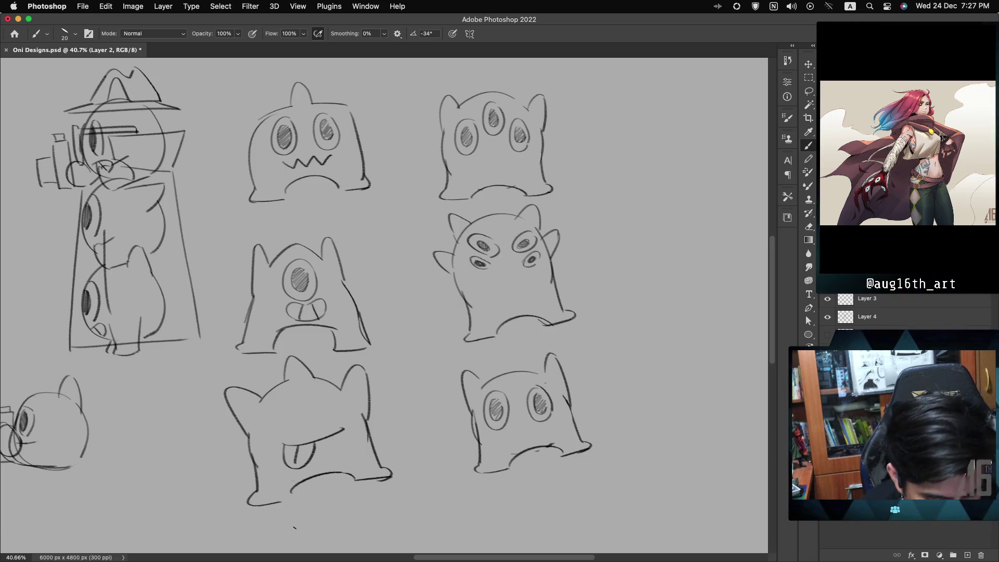
pyautogui.press('super+s')
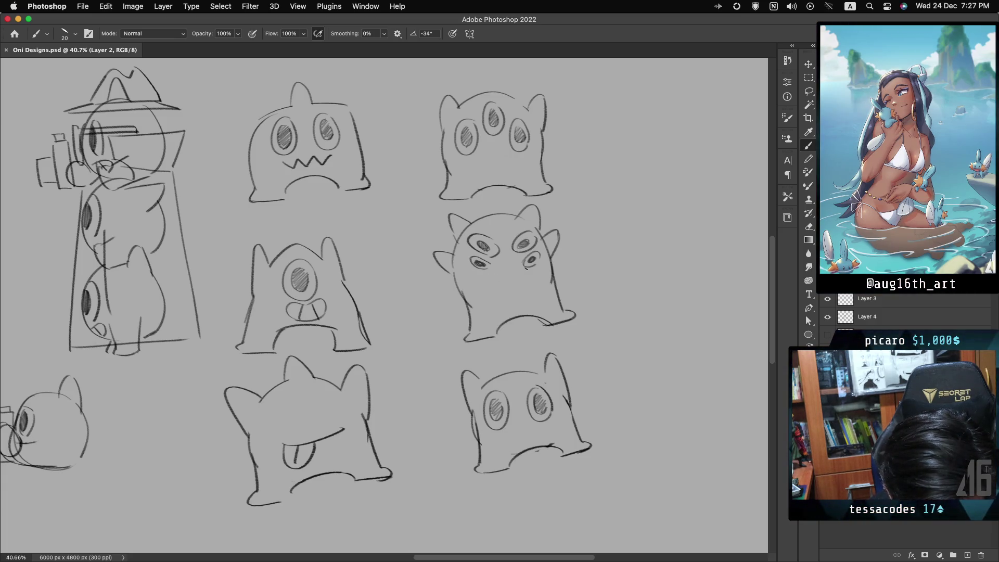
# Give the right-middle monster an oval mouth filled with jagged zigzag teeth.
pyautogui.click(487, 287)
pyautogui.moveTo(499, 281)
pyautogui.mouseDown()
pyautogui.moveTo(507, 293)
pyautogui.moveTo(530, 283)
pyautogui.mouseUp()
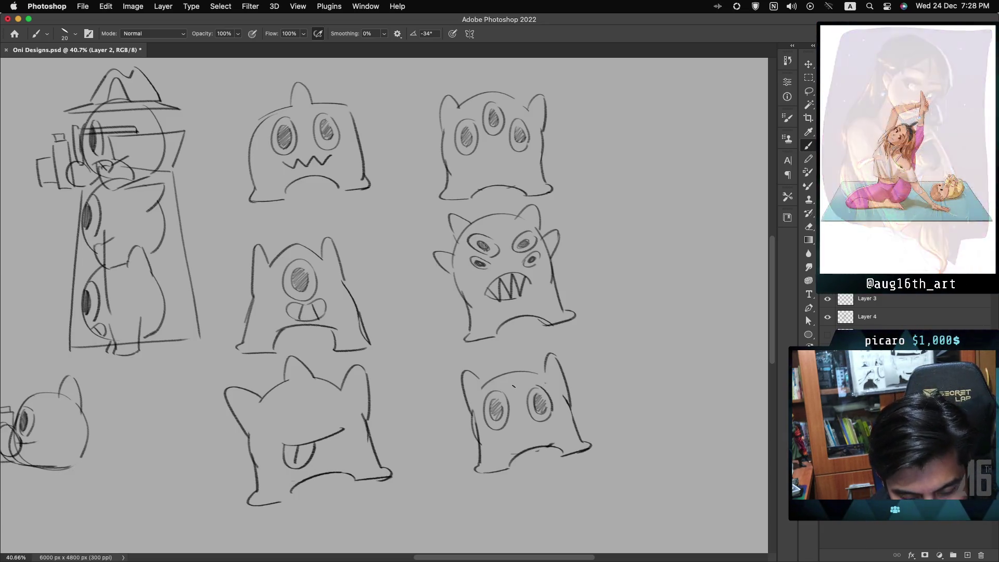
pyautogui.hotkey('ctrl', 'z')
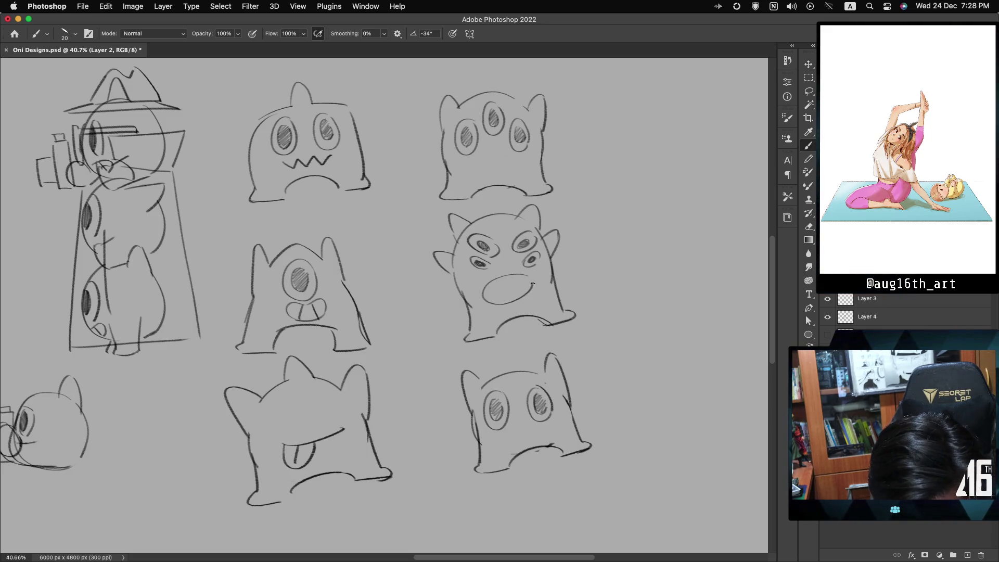
pyautogui.moveTo(530, 277)
pyautogui.mouseDown()
pyautogui.moveTo(489, 285)
pyautogui.moveTo(510, 287)
pyautogui.mouseUp()
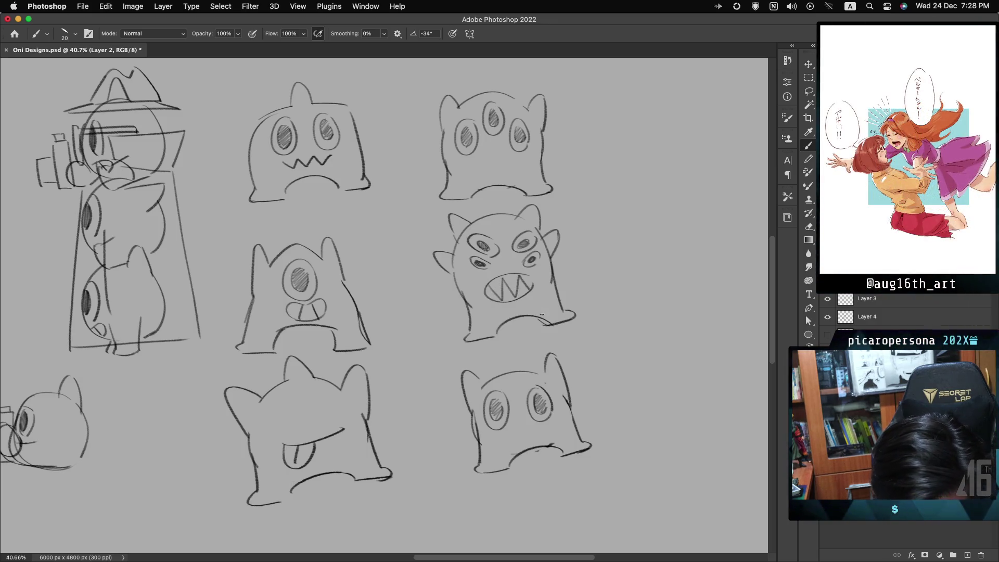
pyautogui.hotkey('ctrl', 'z')
pyautogui.moveTo(488, 285); pyautogui.dragTo(532, 284)
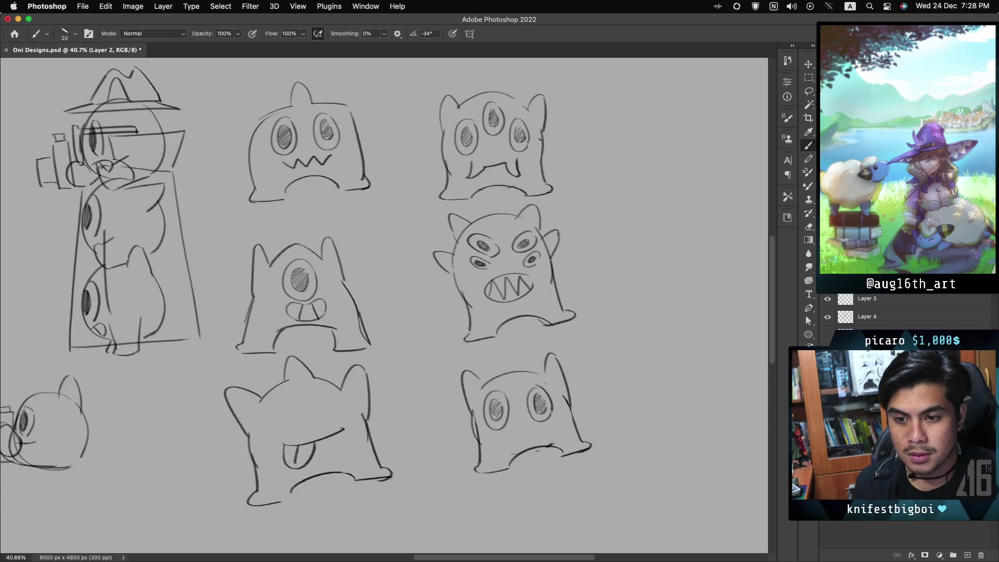
# Undo the stray brush stroke on the top-right monster's mouth area.
pyautogui.press('cmd+z')
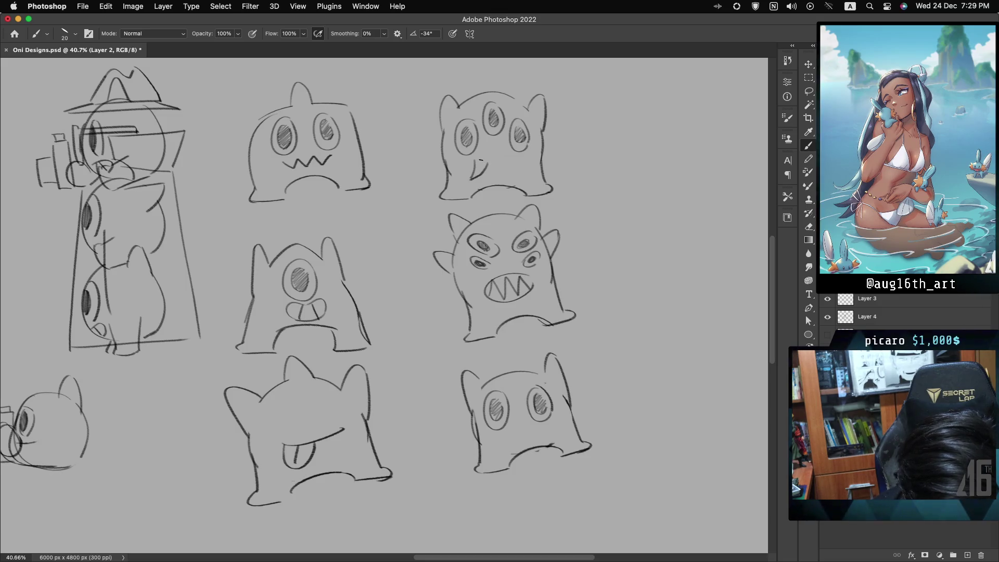
# Sketch a curved mouth under the top-right oni's eyes, redoing attempts, and add a small fang.
pyautogui.moveTo(480, 160); pyautogui.dragTo(519, 157)
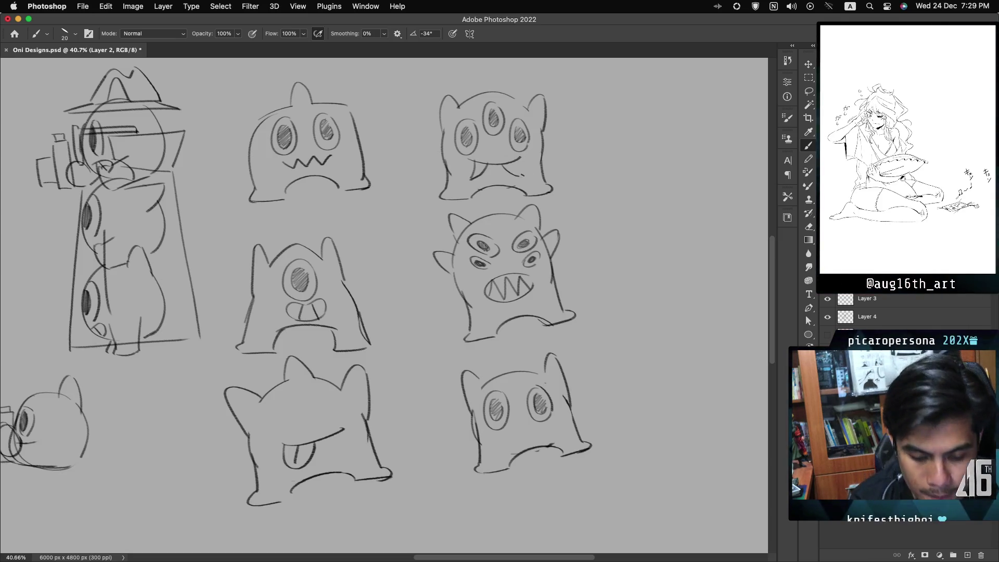
pyautogui.press('super+z')
pyautogui.moveTo(474, 162); pyautogui.dragTo(512, 159)
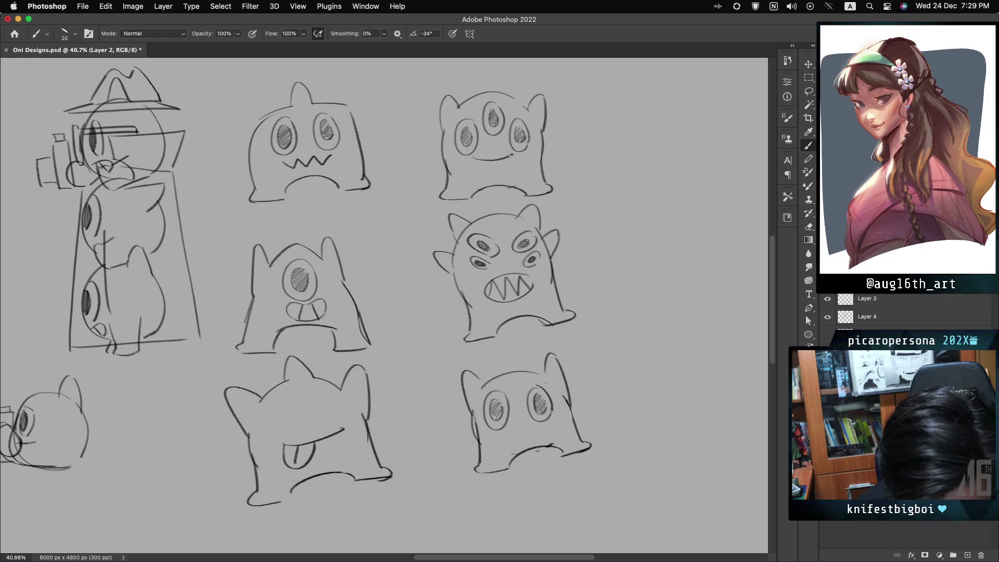
pyautogui.moveTo(479, 162); pyautogui.dragTo(483, 176)
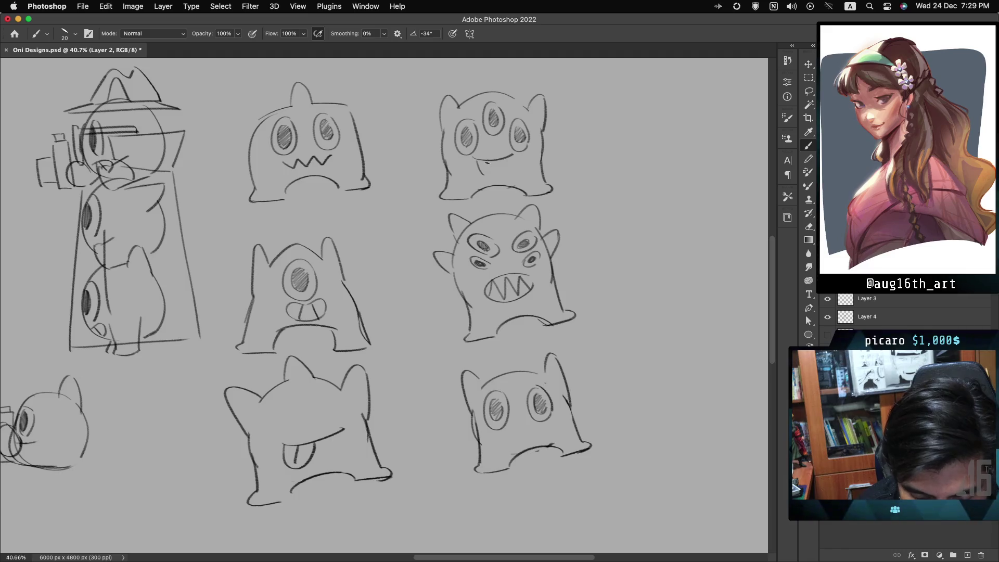
pyautogui.hotkey('ctrl', 'z')
pyautogui.hotkey('ctrl', 'z')
pyautogui.moveTo(476, 167)
pyautogui.mouseDown()
pyautogui.moveTo(515, 164)
pyautogui.moveTo(494, 166)
pyautogui.moveTo(512, 175)
pyautogui.mouseUp()
pyautogui.hotkey('ctrl', 'z')
pyautogui.hotkey('ctrl', 'z')
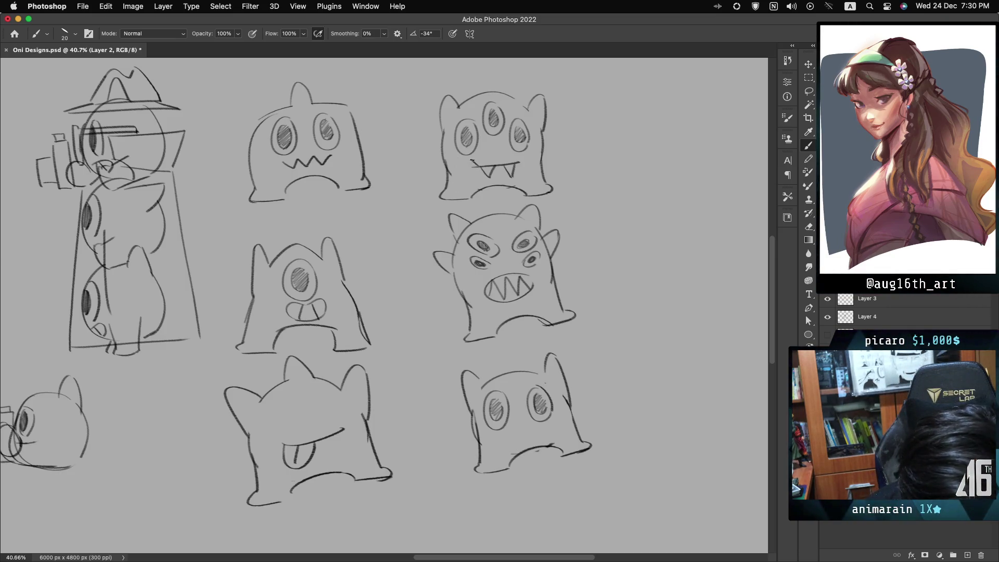
pyautogui.moveTo(515, 155); pyautogui.dragTo(521, 164)
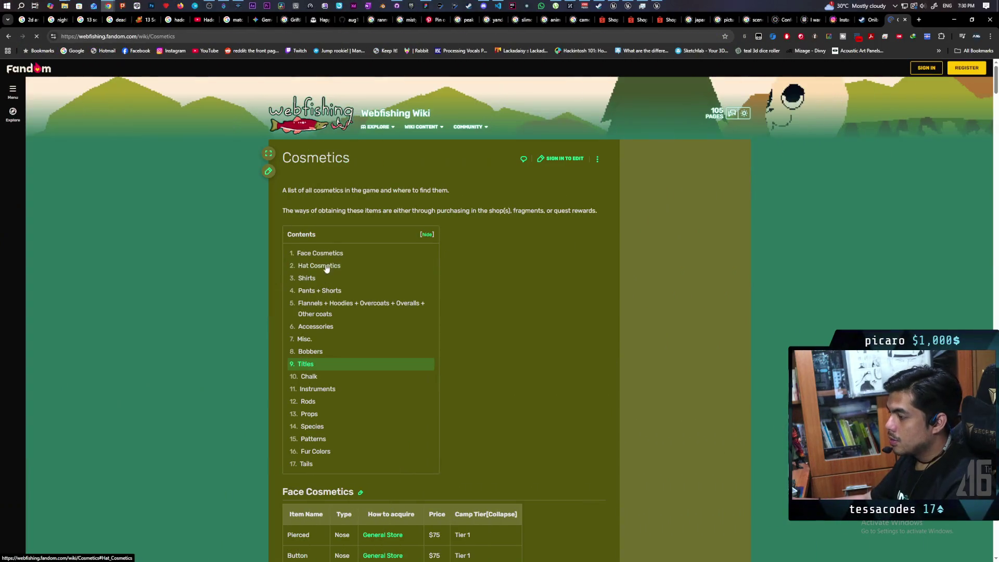
# Jump to the Face Cosmetics table and browse its entries.
pyautogui.click(326, 254)
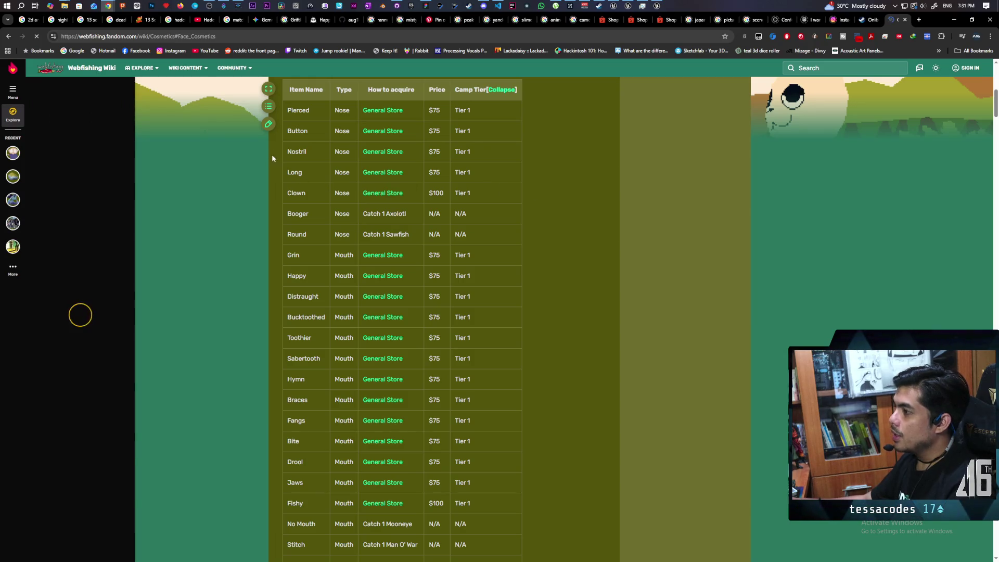
pyautogui.scroll(-5, 572, 284)
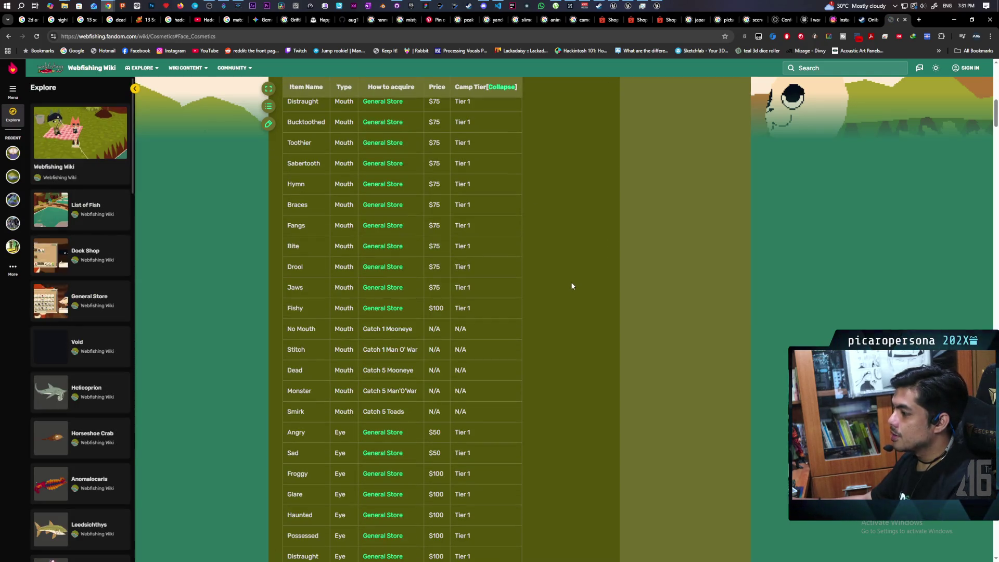
pyautogui.scroll(5, 571, 286)
pyautogui.scroll(-5, 571, 286)
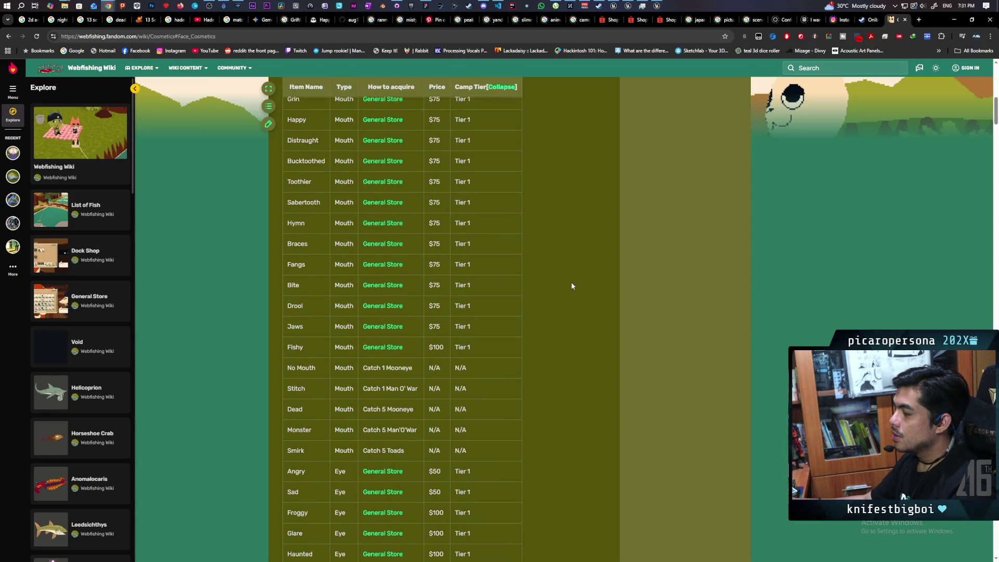
pyautogui.scroll(3, 525, 300)
pyautogui.scroll(-10, 525, 300)
pyautogui.scroll(-3, 524, 300)
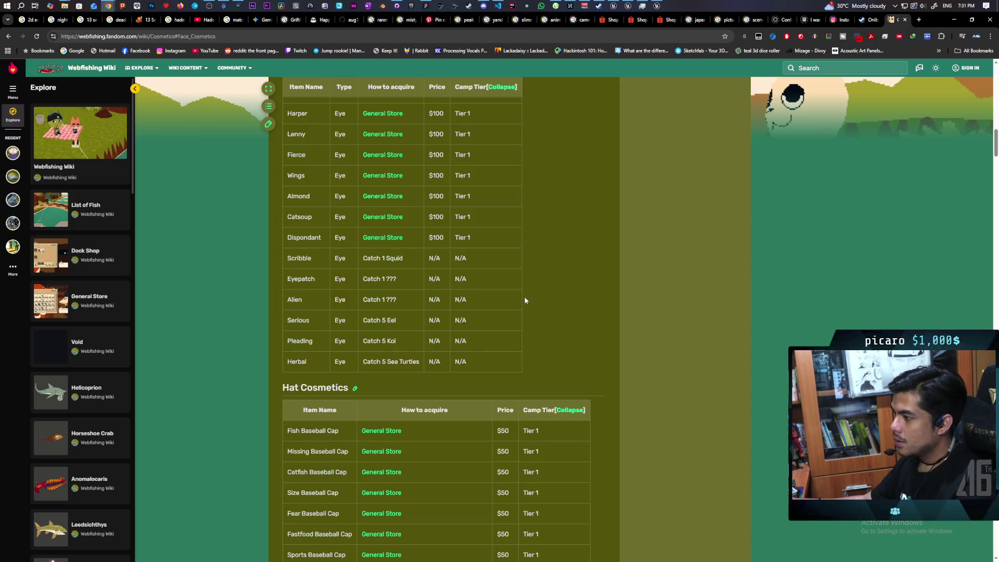
pyautogui.scroll(6, 524, 300)
pyautogui.scroll(6, 525, 300)
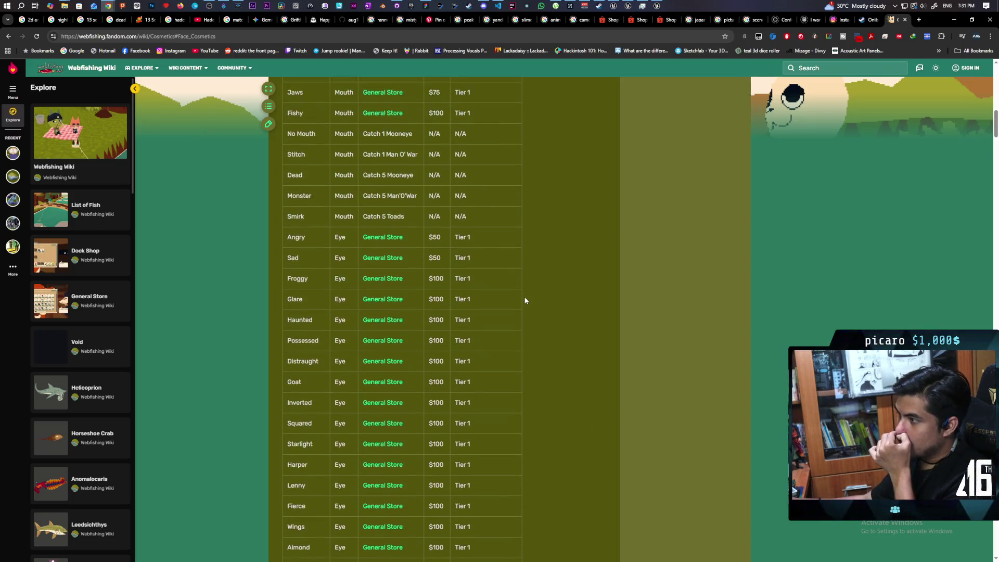
pyautogui.scroll(4, 525, 300)
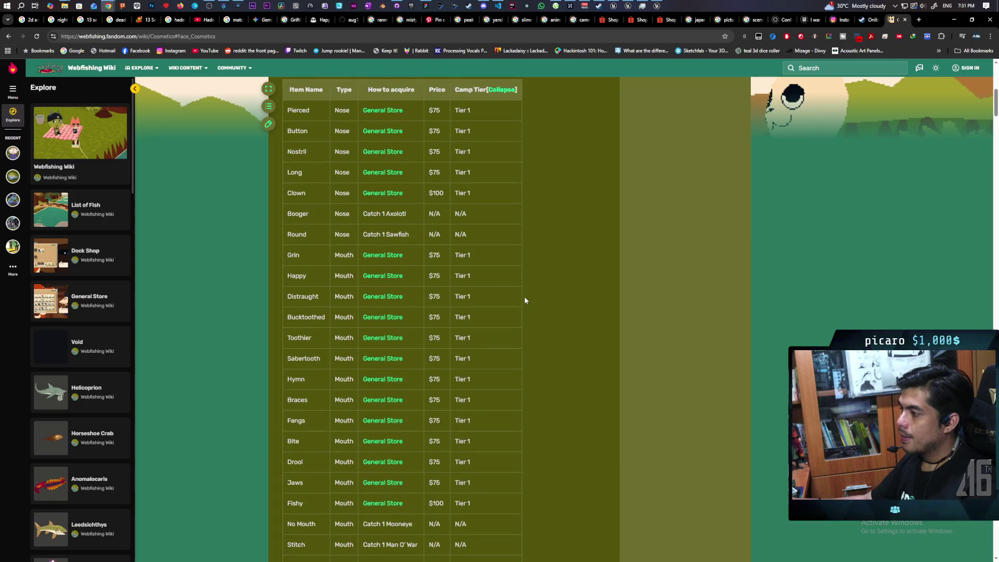
# Scroll further down the Cosmetics page, then return to the Webfishing mouths search results.
pyautogui.scroll(-1, 525, 300)
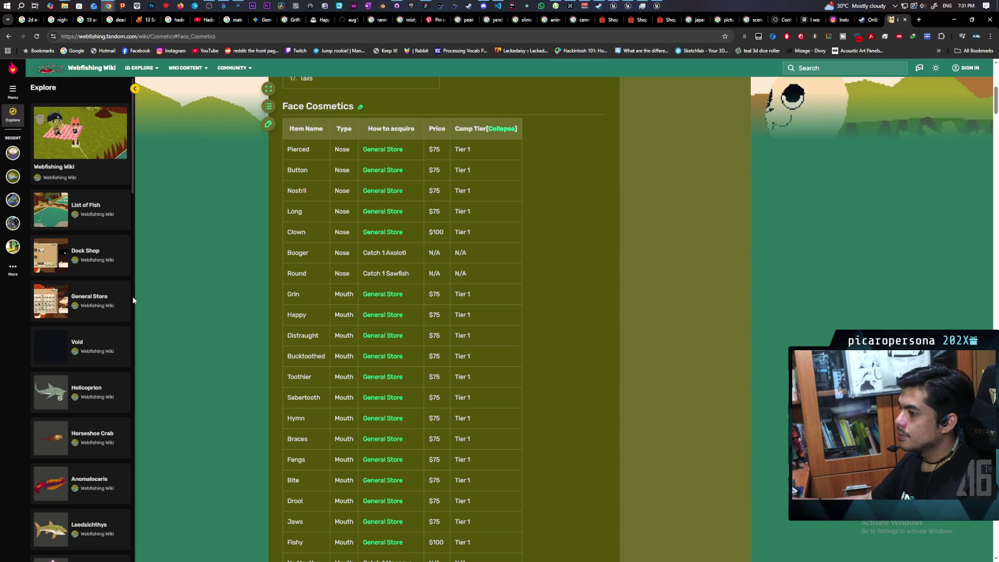
pyautogui.scroll(-2, 94, 250)
pyautogui.scroll(2, 94, 251)
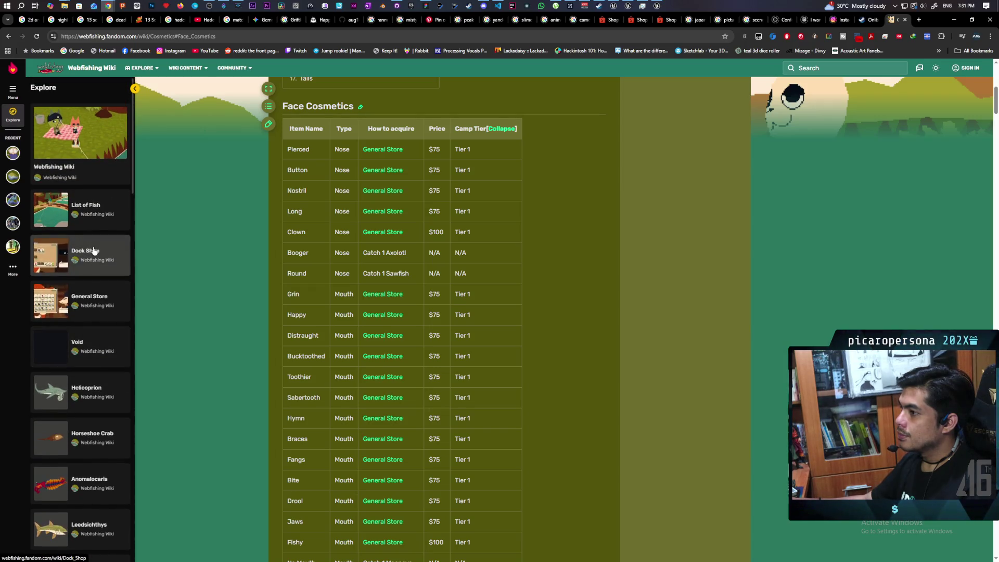
pyautogui.scroll(-3, 95, 250)
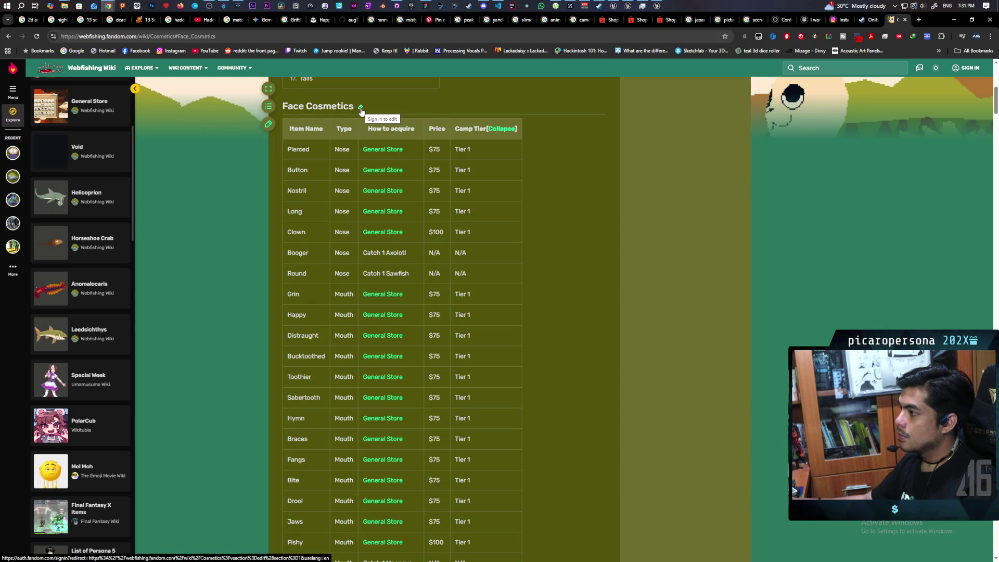
pyautogui.scroll(-15, 304, 192)
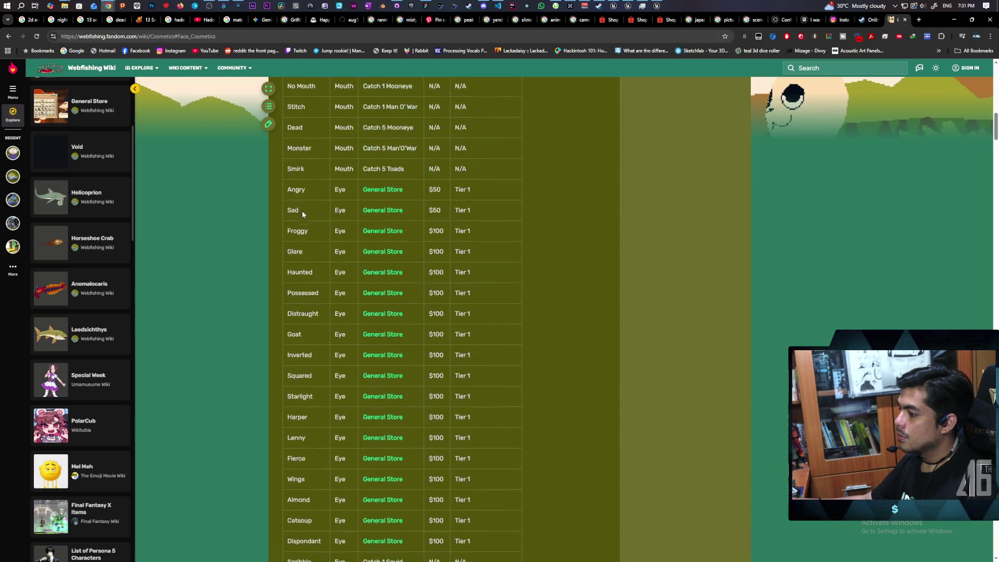
pyautogui.scroll(-15, 302, 212)
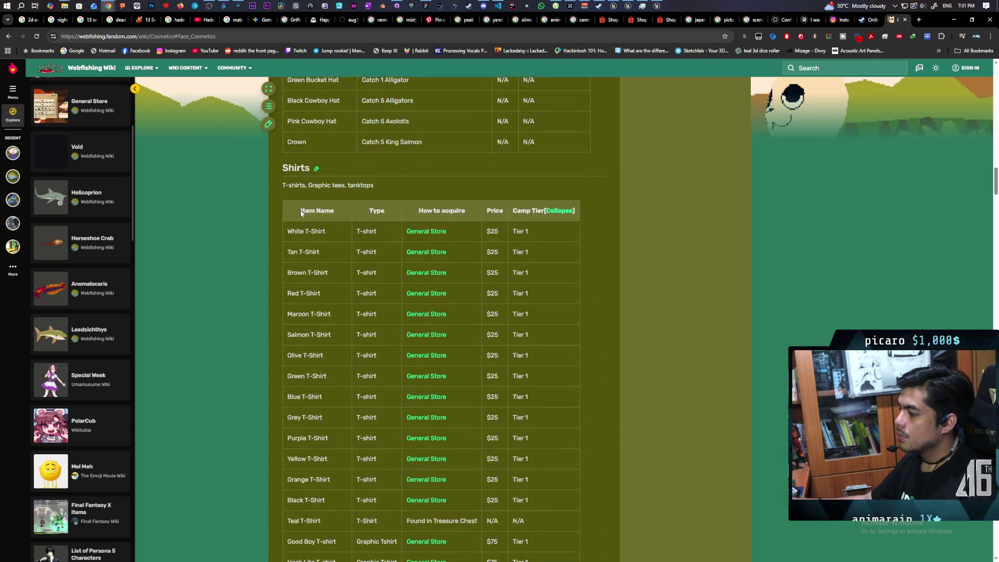
pyautogui.scroll(-15, 301, 210)
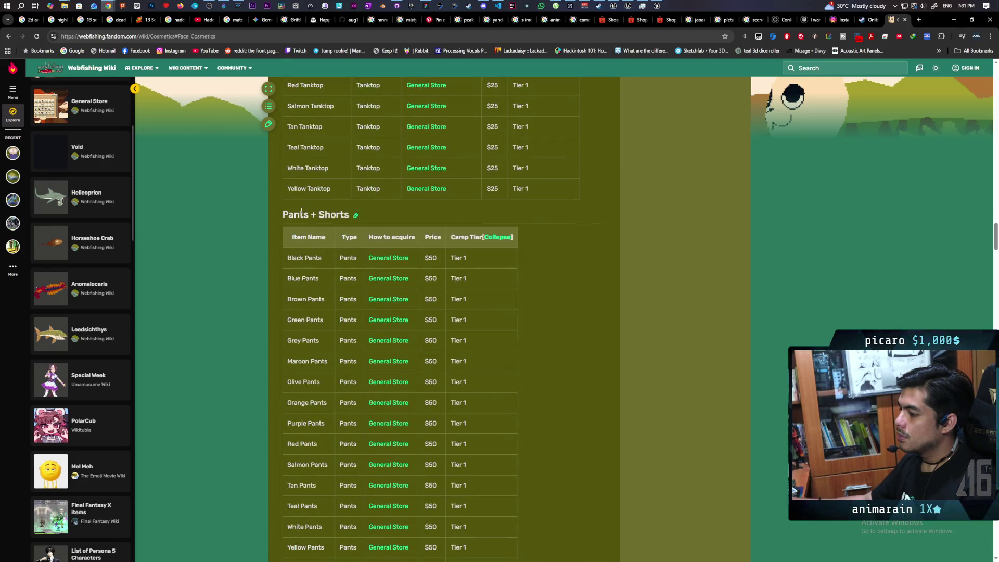
pyautogui.scroll(-5, 157, 179)
pyautogui.scroll(-7, 80, 201)
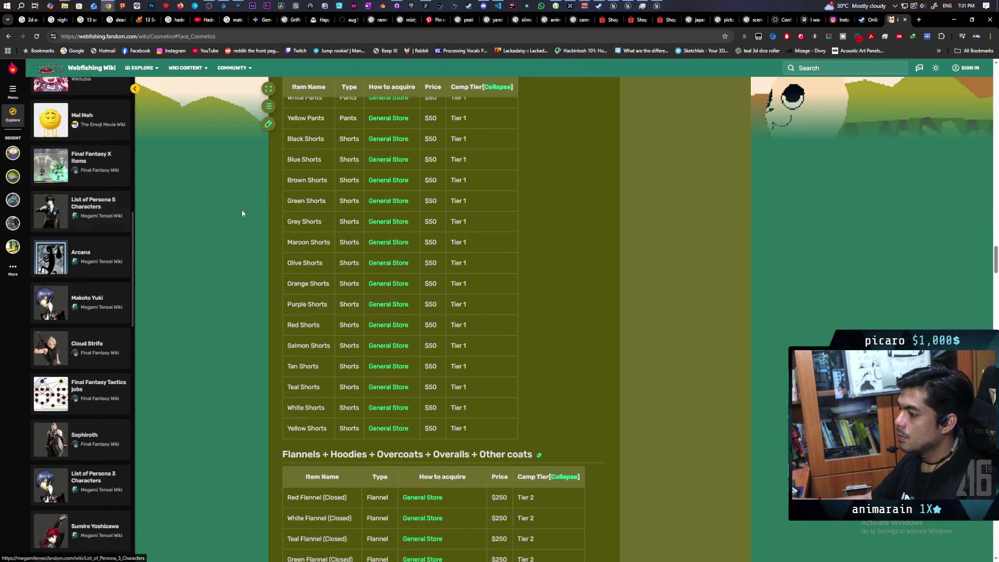
pyautogui.scroll(-3, 270, 227)
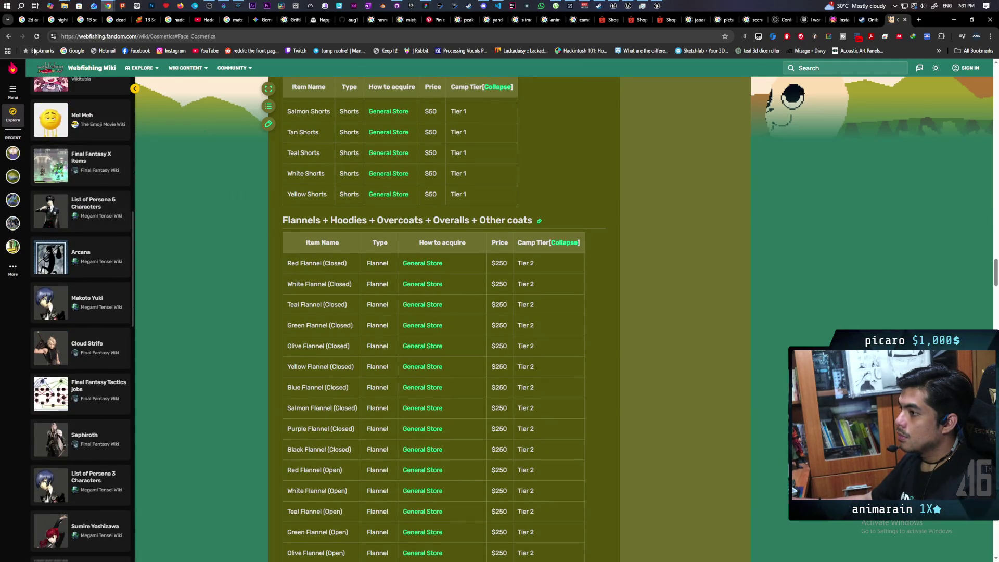
pyautogui.click(13, 38)
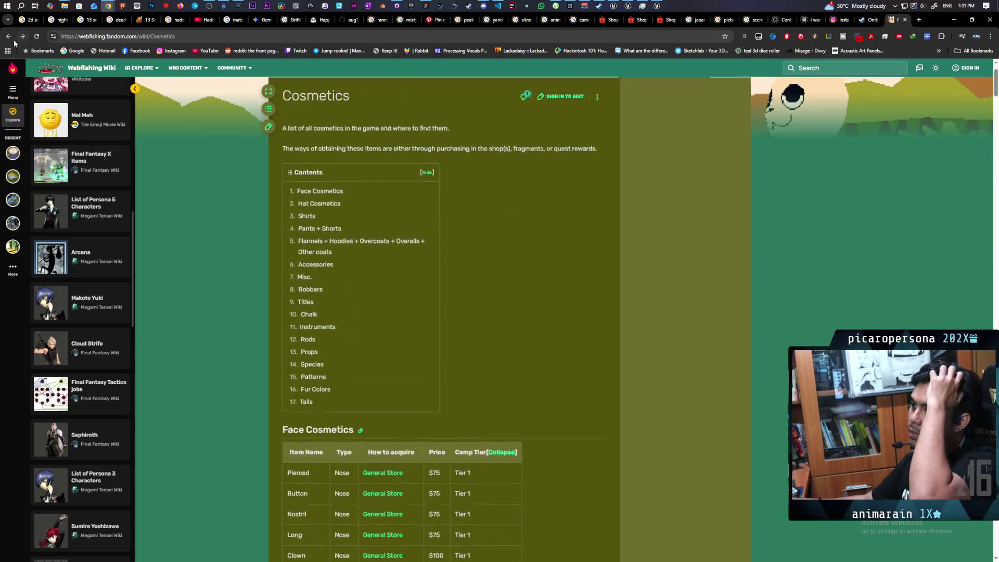
pyautogui.click(11, 41)
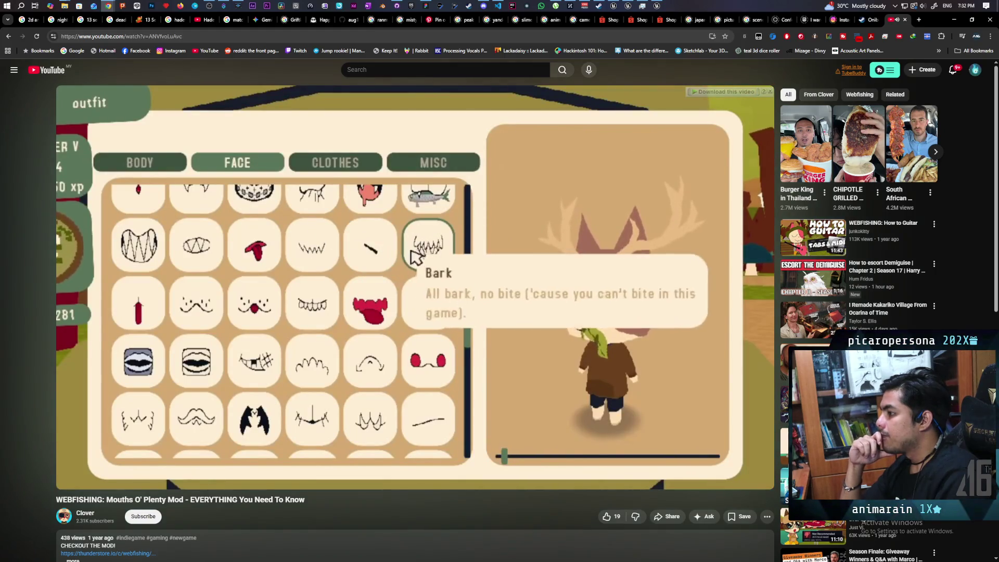
# Pause the mod video, then scroll the wiki.gg Face page down to the Mouths table (Aloof through Tongue).
pyautogui.click(503, 352)
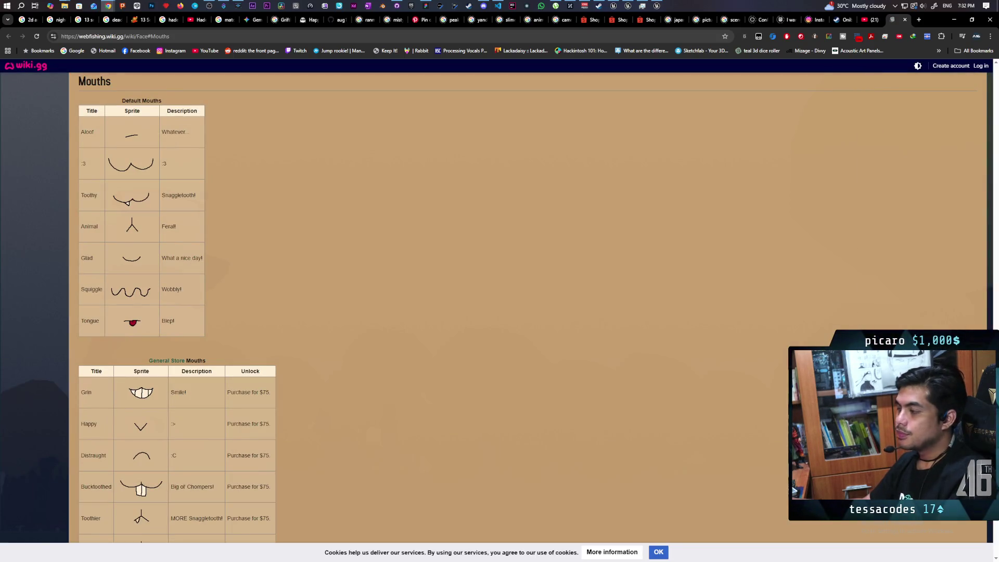
pyautogui.scroll(5, 257, 276)
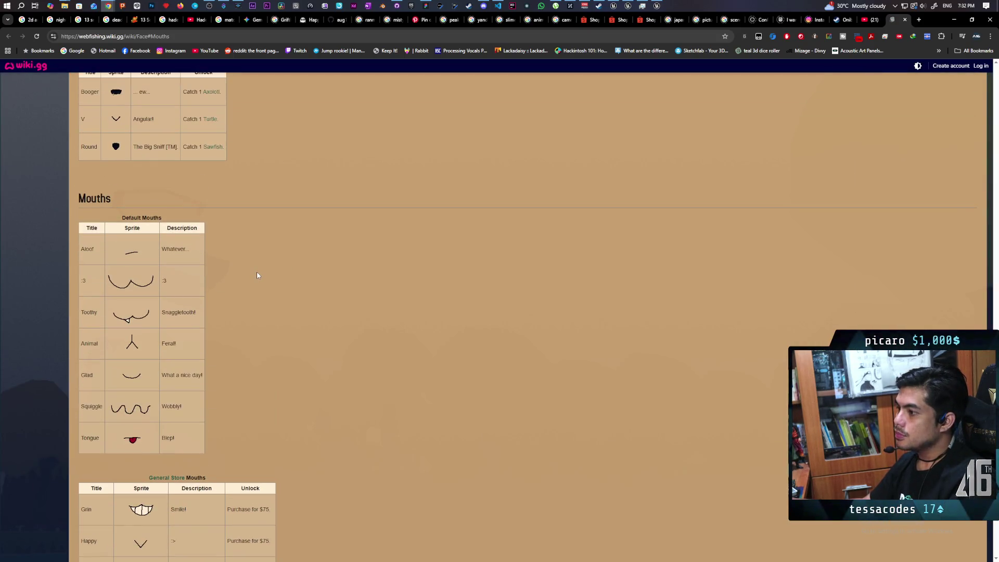
pyautogui.scroll(10, 257, 275)
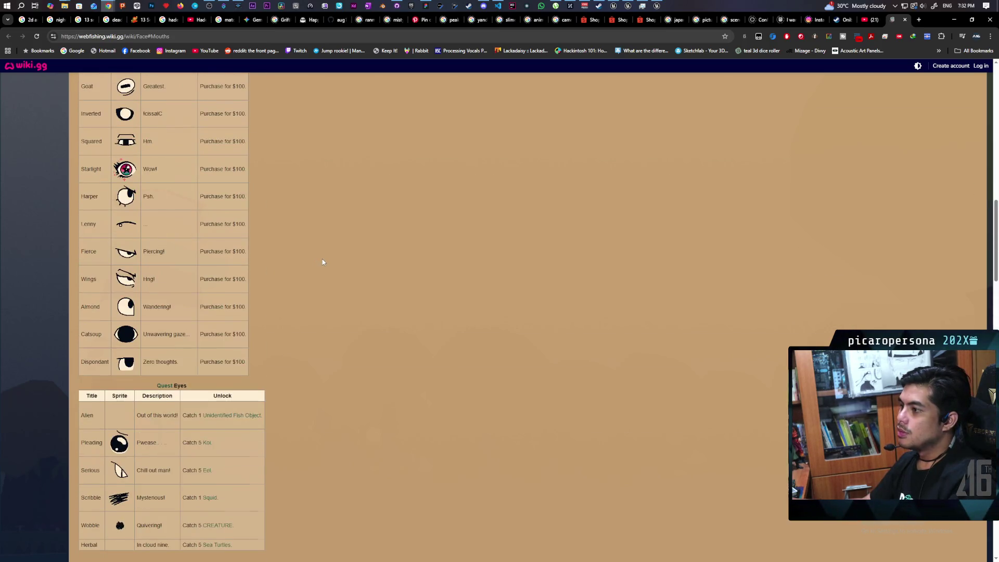
pyautogui.scroll(-7, 318, 264)
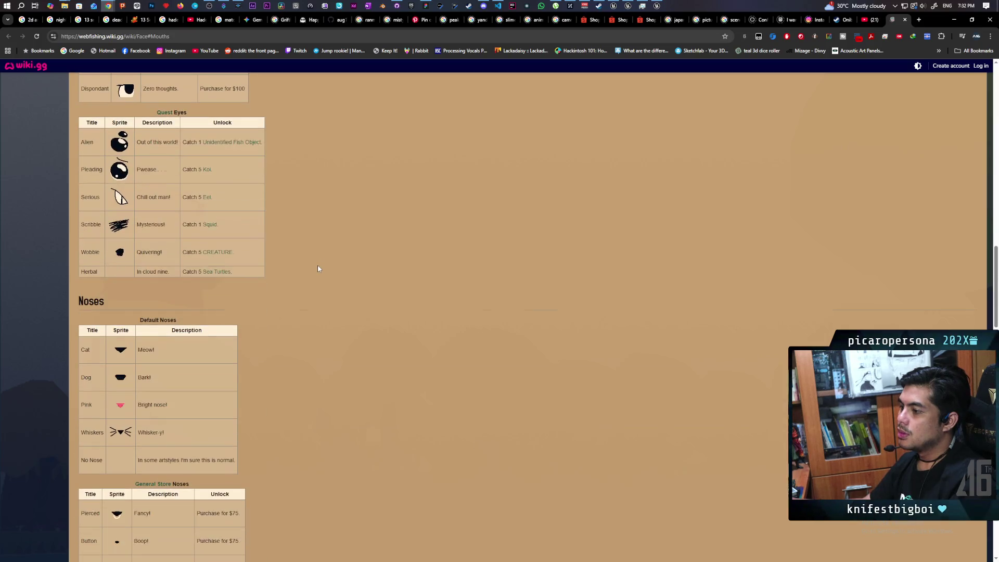
pyautogui.scroll(-2, 319, 268)
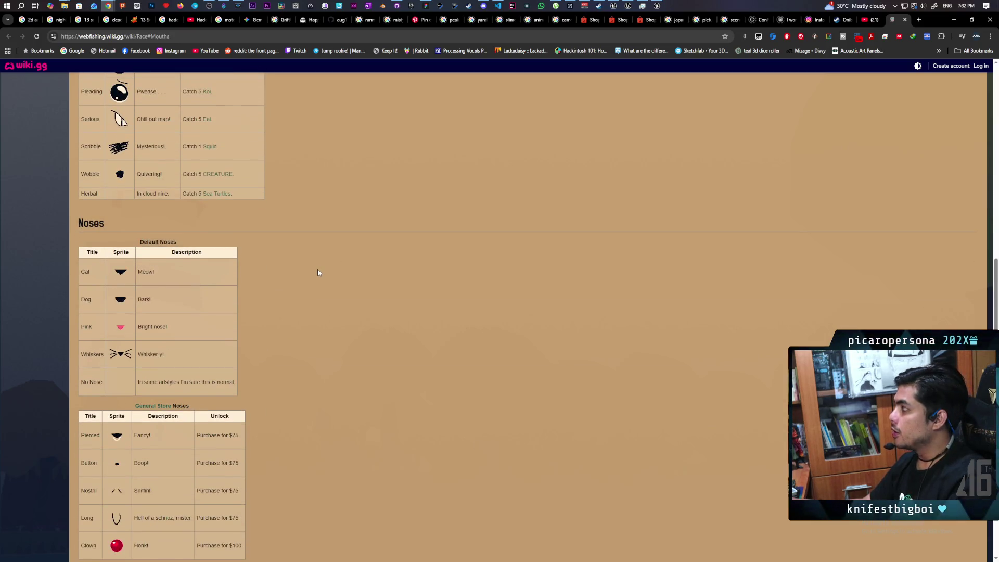
pyautogui.scroll(-8, 318, 271)
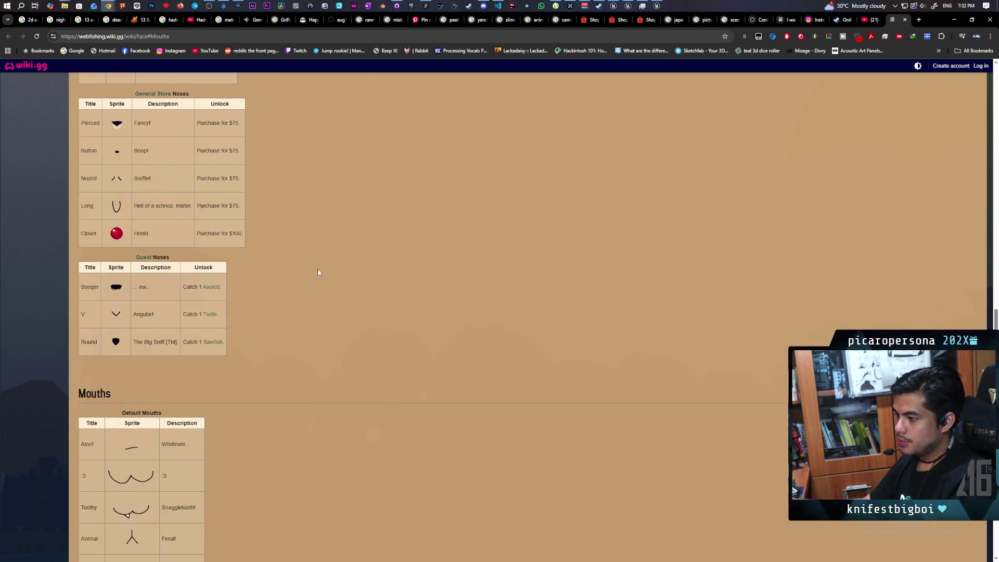
pyautogui.scroll(-5, 318, 273)
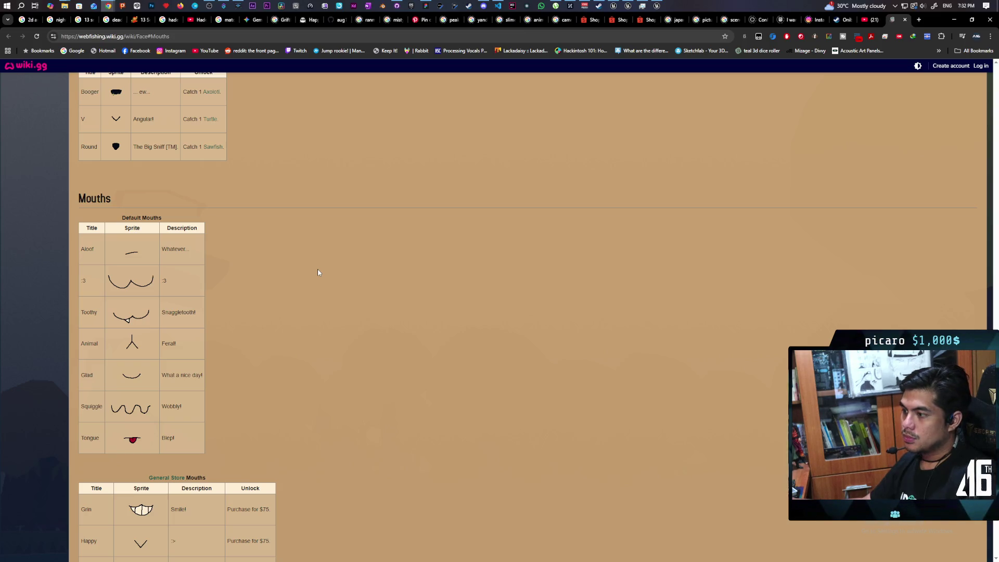
pyautogui.scroll(-5, 318, 273)
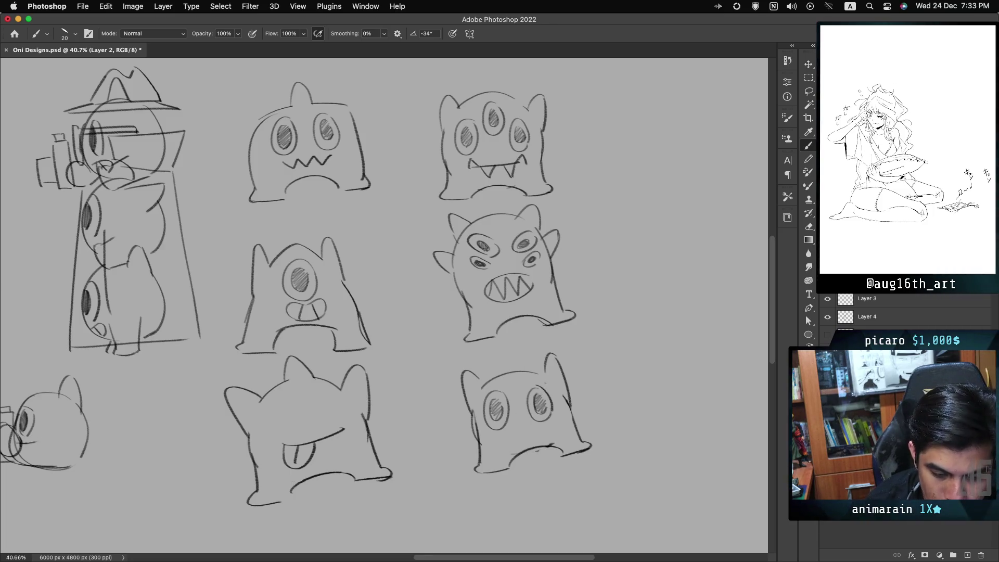
# Undo the one-eyed monster's toothy mouth strokes.
pyautogui.hotkey('ctrl', 'z')
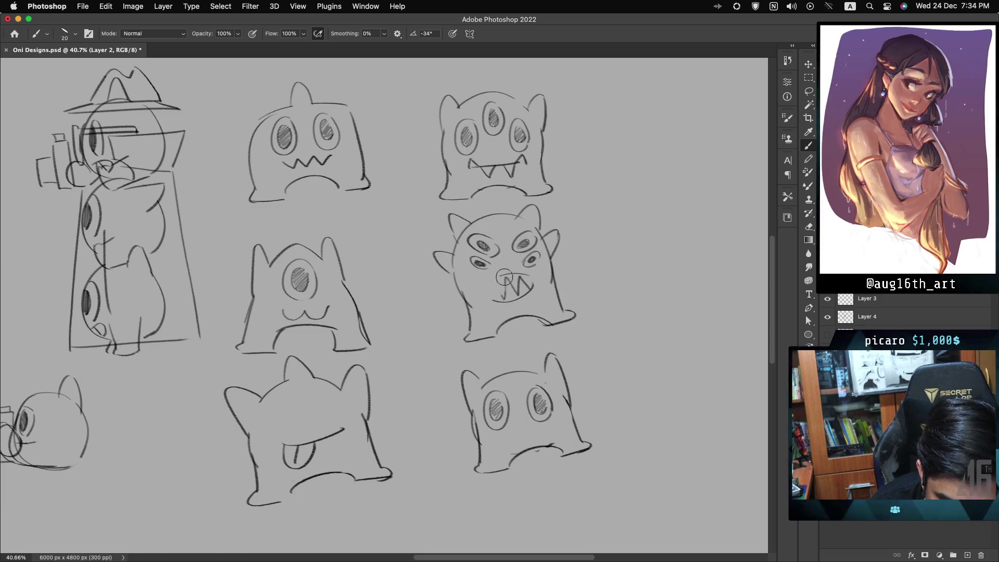
# Undo the multi-eyed oni's old mouth and draw stitch strokes across its mouth line.
pyautogui.hotkey('ctrl', 'z')
pyautogui.hotkey('ctrl', 'z')
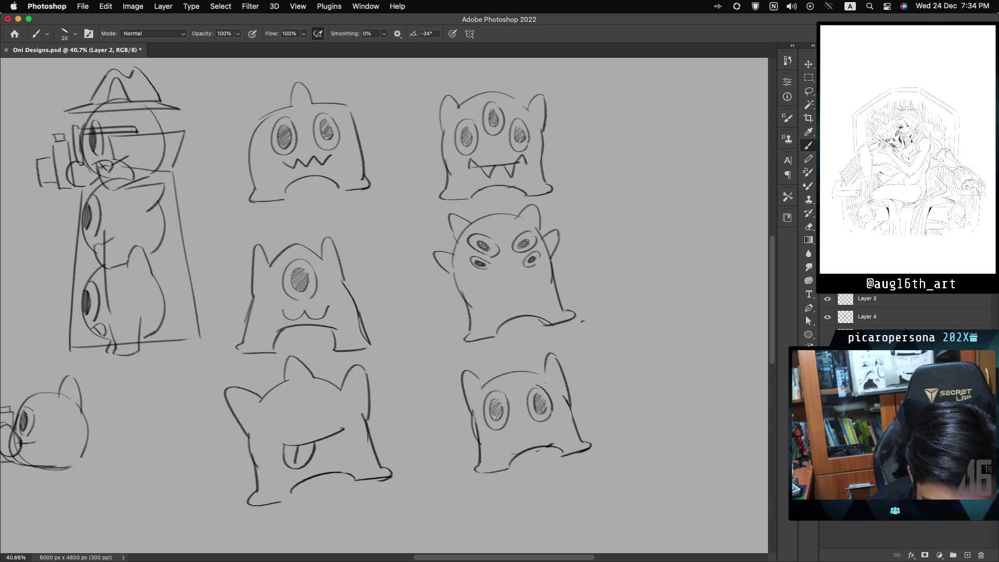
pyautogui.moveTo(493, 288)
pyautogui.mouseDown()
pyautogui.moveTo(493, 302)
pyautogui.moveTo(519, 299)
pyautogui.mouseUp()
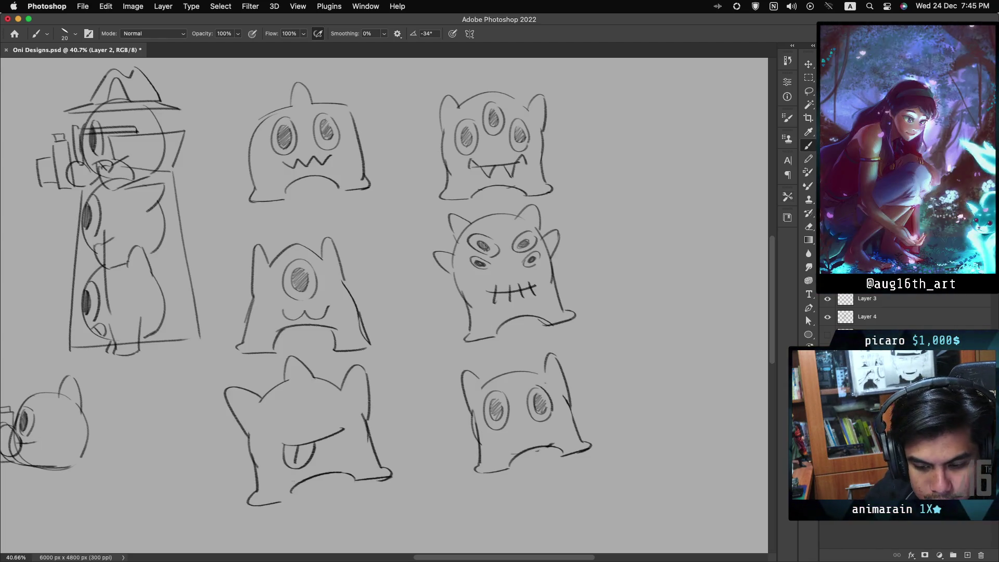
pyautogui.hscroll(-10, 384, 306)
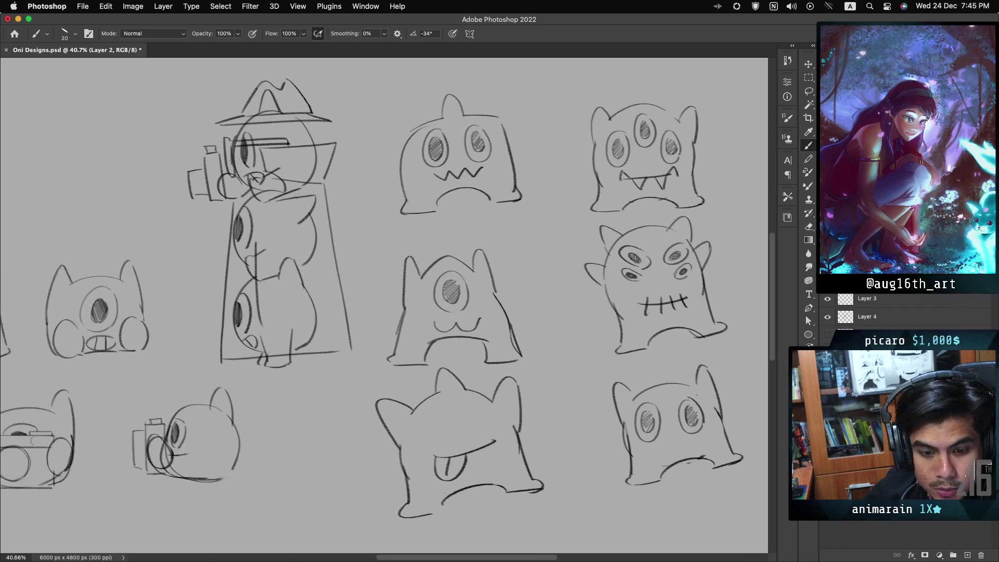
pyautogui.scroll(5, 384, 306)
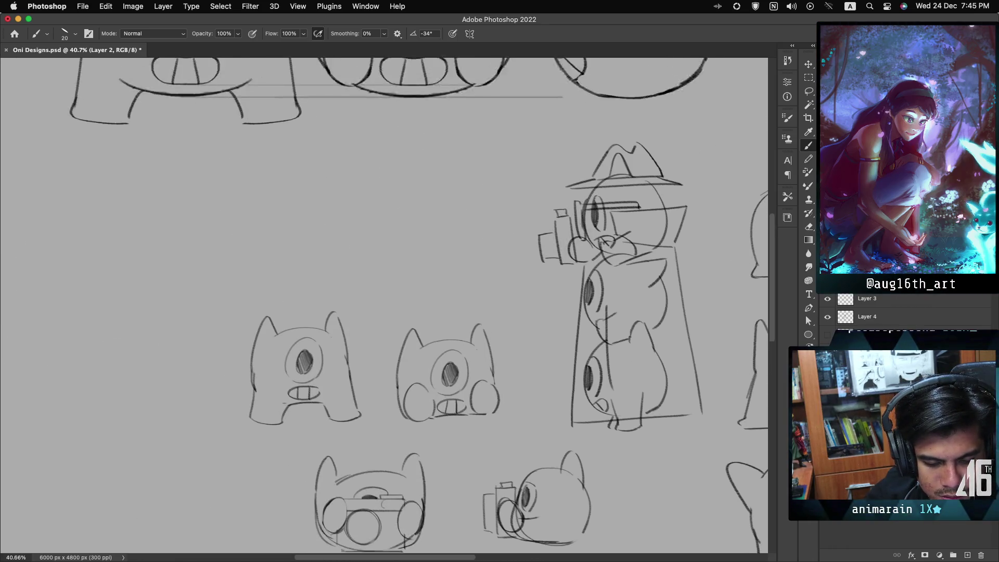
pyautogui.hscroll(9, 384, 305)
pyautogui.scroll(-5, 384, 305)
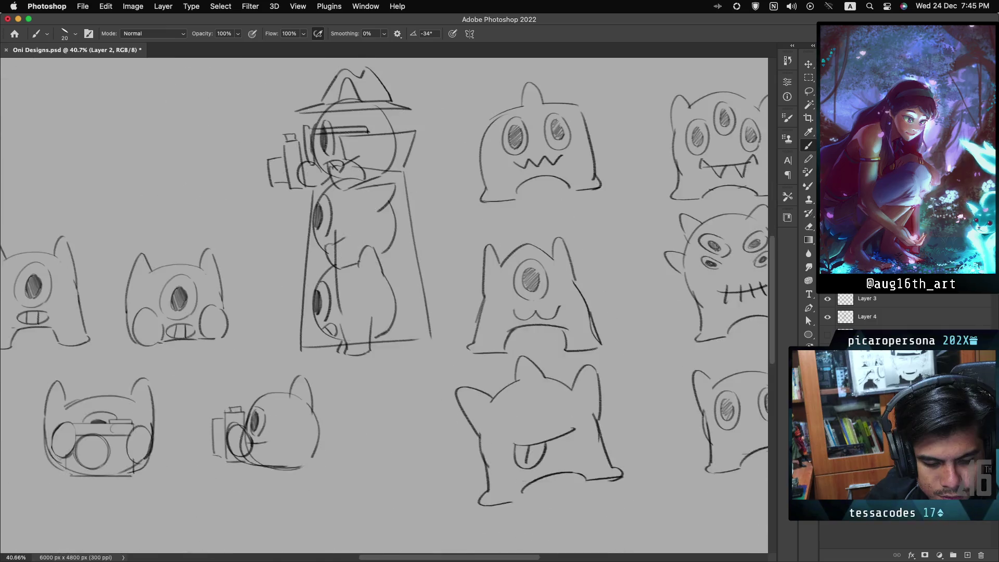
pyautogui.scroll(1, 384, 305)
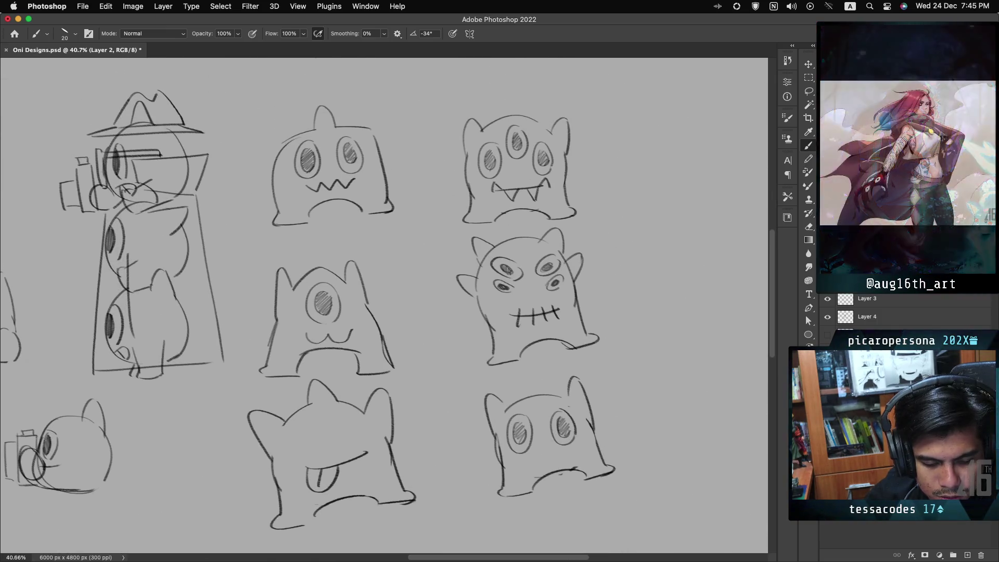
pyautogui.hscroll(-4, 383, 306)
pyautogui.scroll(1, 384, 305)
pyautogui.hscroll(-3, 384, 306)
pyautogui.scroll(-1, 383, 305)
pyautogui.hscroll(1, 384, 305)
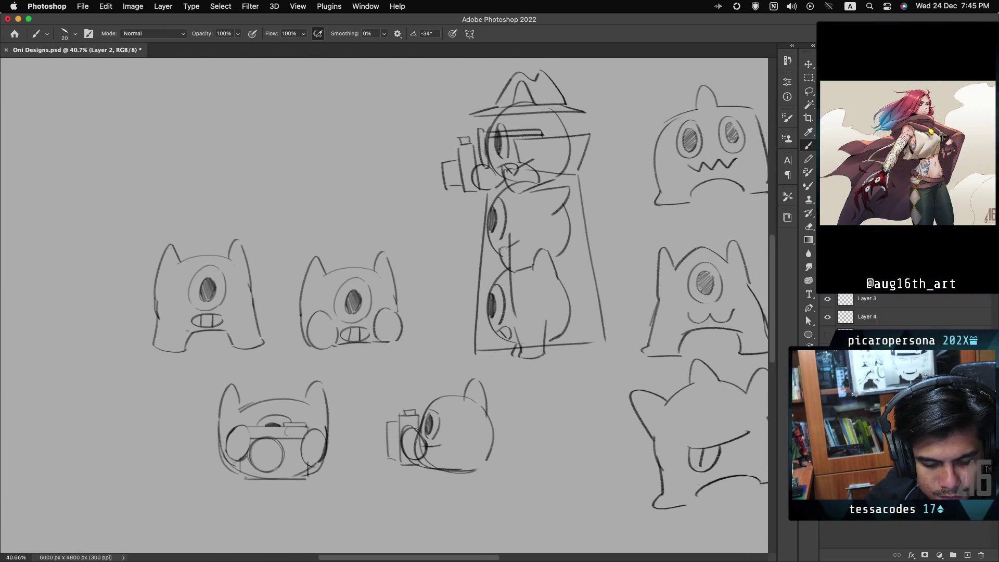
pyautogui.hscroll(6, 384, 306)
pyautogui.scroll(1, 384, 305)
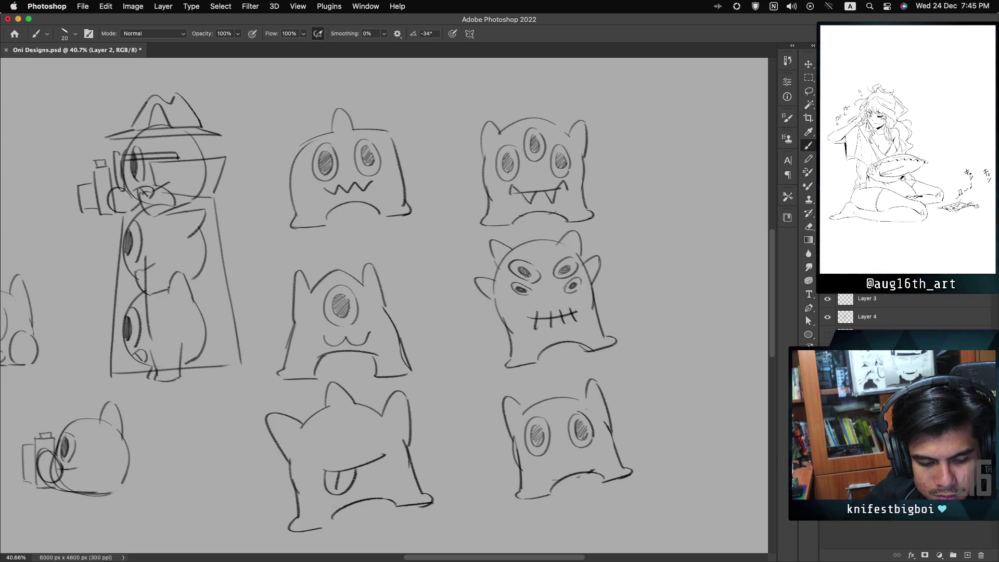
pyautogui.scroll(-3, 384, 305)
pyautogui.hscroll(-3, 384, 305)
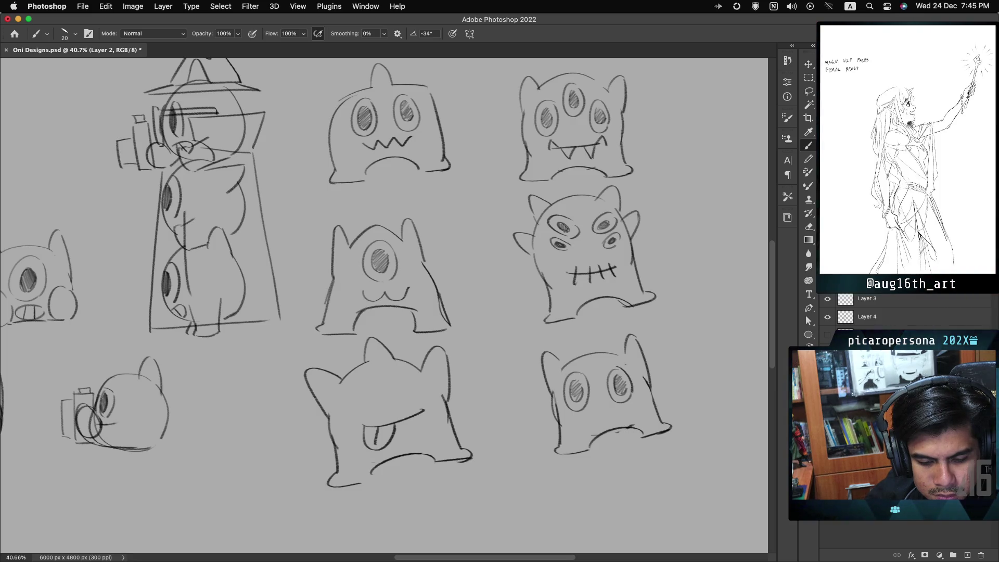
pyautogui.scroll(2, 384, 305)
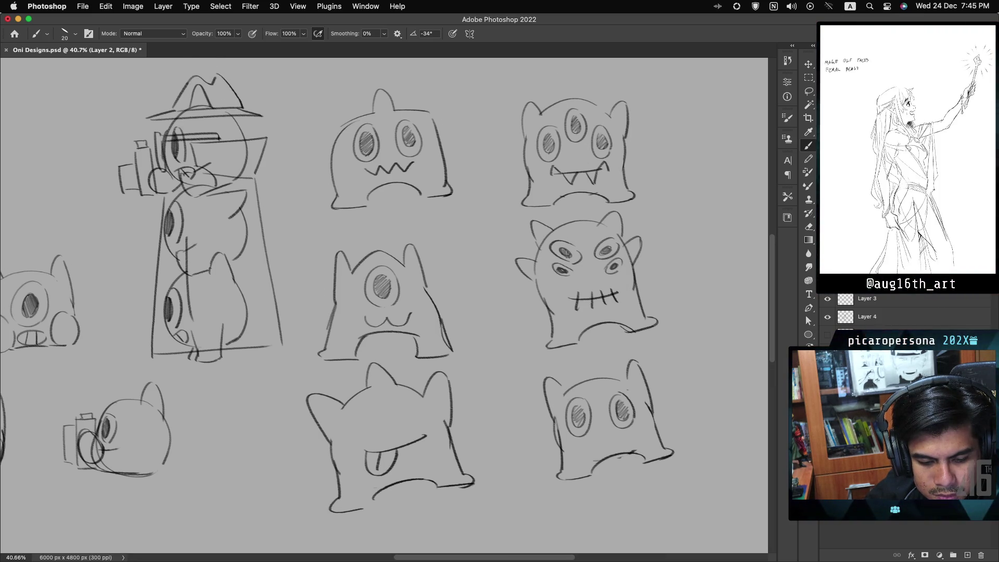
pyautogui.scroll(-1, 384, 305)
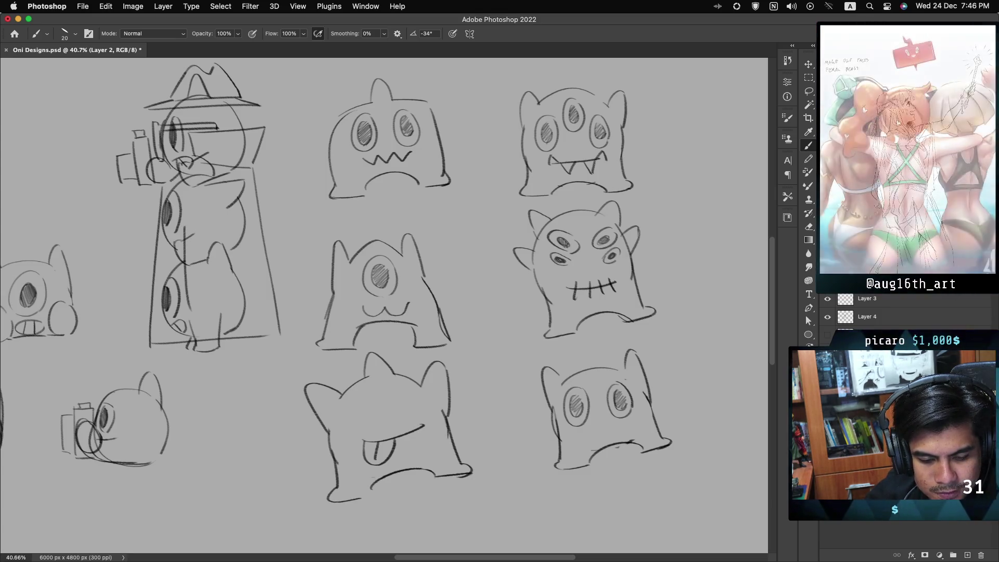
pyautogui.scroll(1, 384, 305)
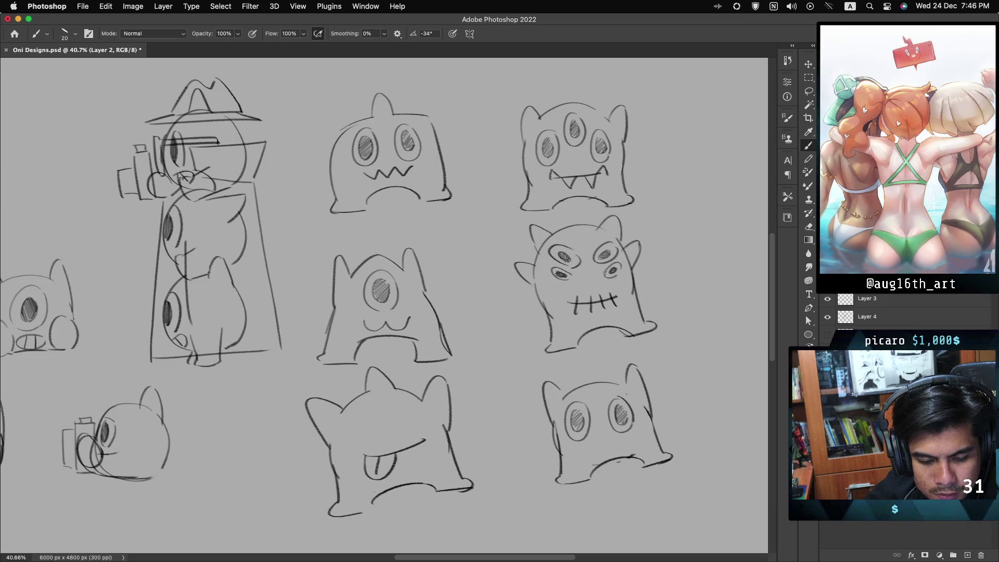